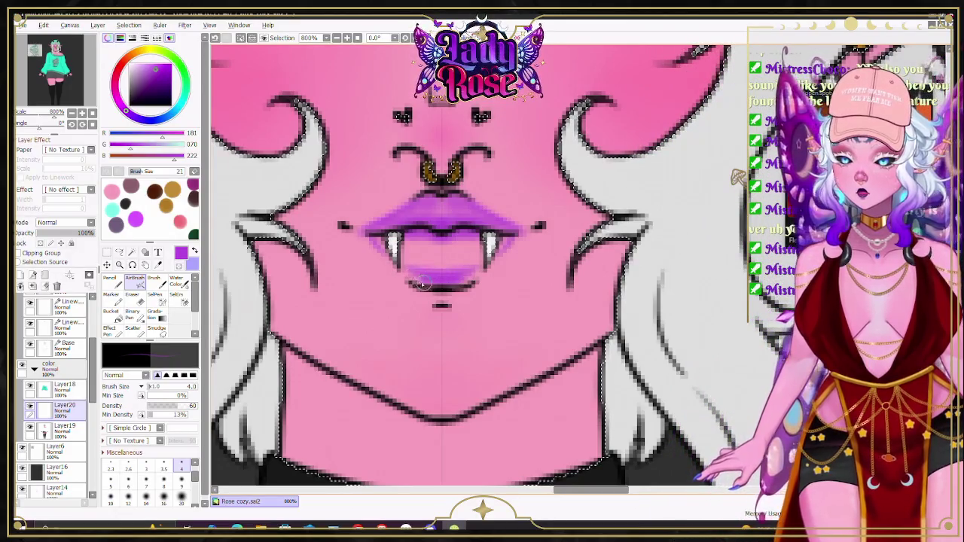
# Step: Airbrush the lower lip an even, deeper purple and shade the tongue's lower edge darker
pyautogui.moveTo(434, 275); pyautogui.dragTo(412, 275)
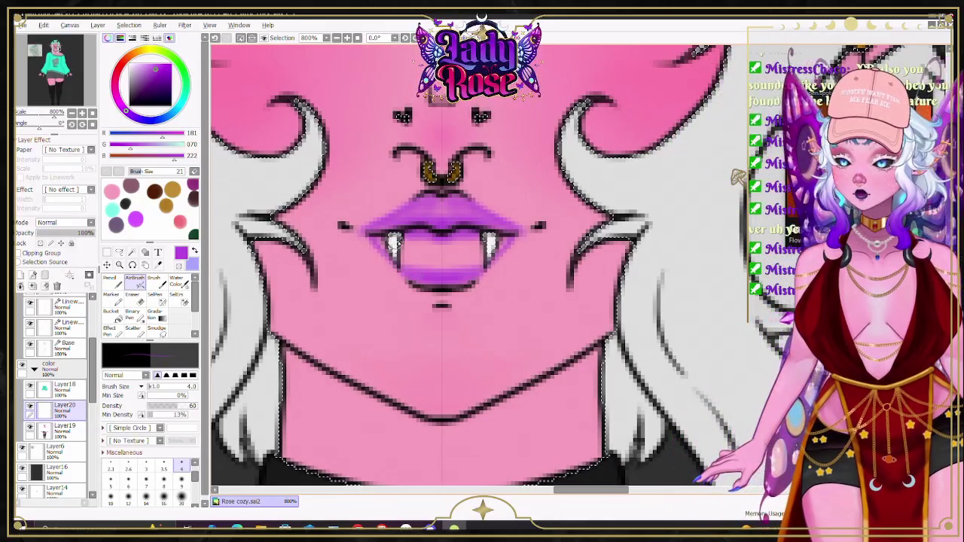
pyautogui.moveTo(467, 248); pyautogui.dragTo(421, 253)
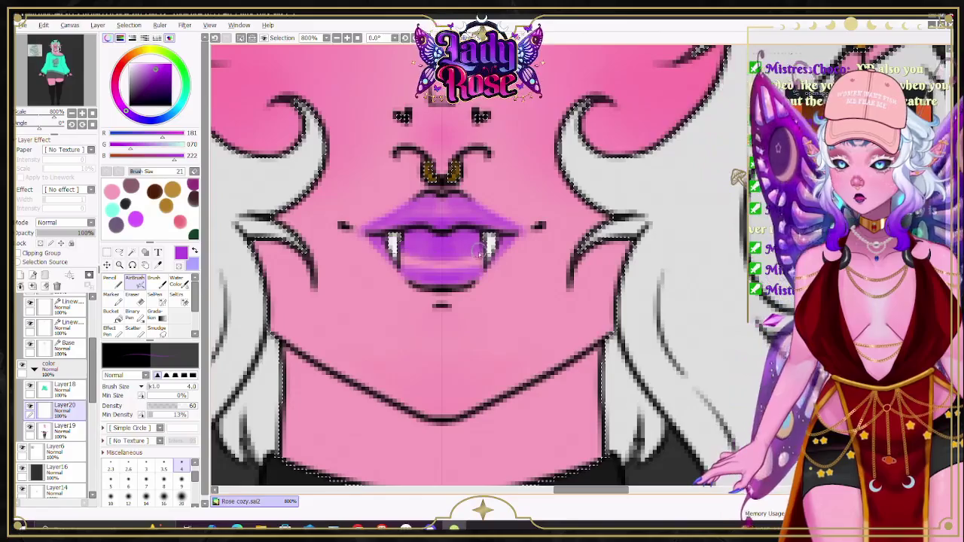
pyautogui.moveTo(482, 264); pyautogui.dragTo(419, 265)
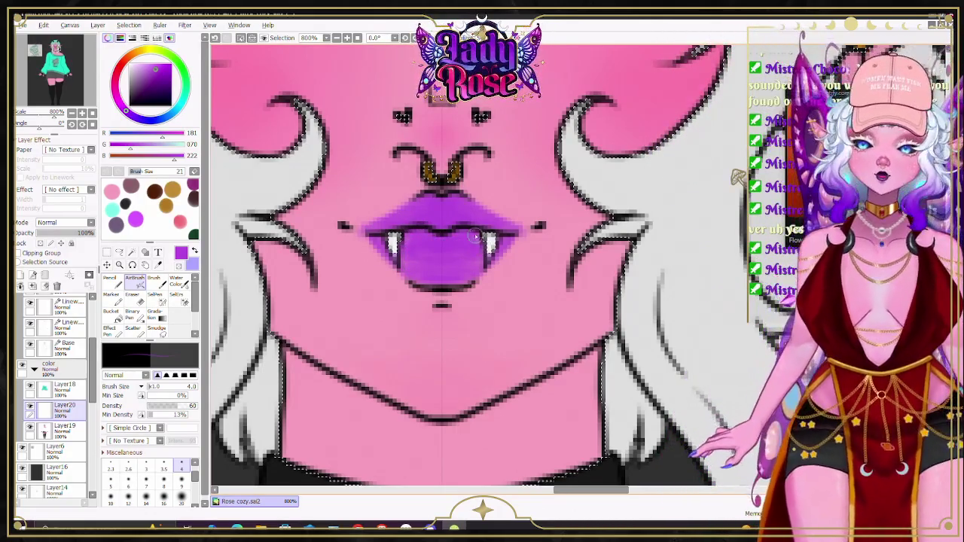
pyautogui.keyDown('alt'); pyautogui.click(404, 266); pyautogui.keyUp('alt')
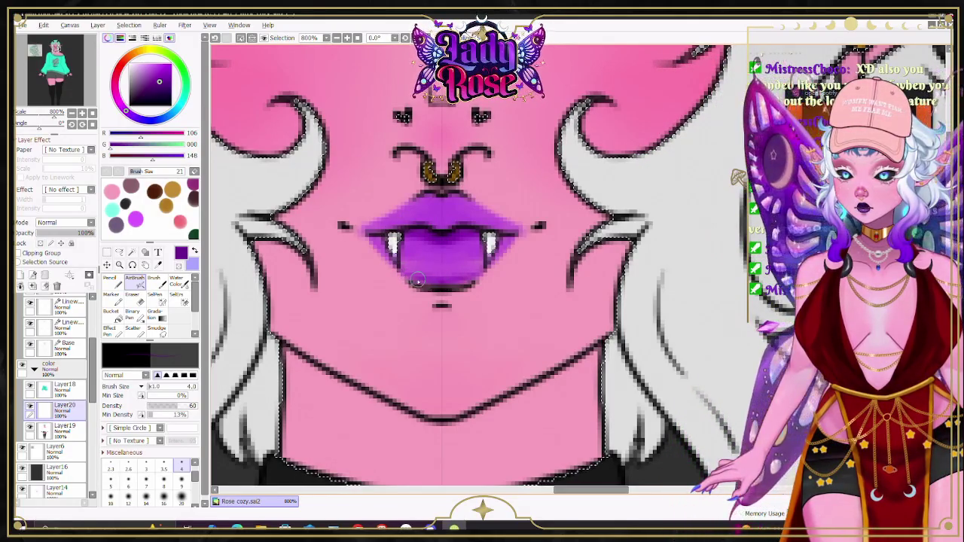
pyautogui.moveTo(445, 278); pyautogui.dragTo(474, 283)
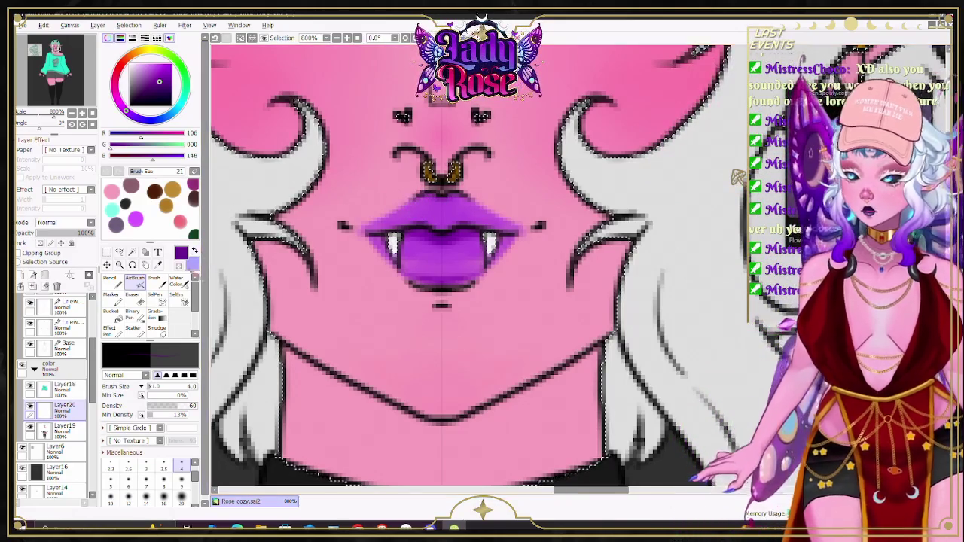
# Step: Switch to the Water Color blending brush at size 4
pyautogui.press('c')
pyautogui.press('[')
pyautogui.press('[')
pyautogui.press('[')
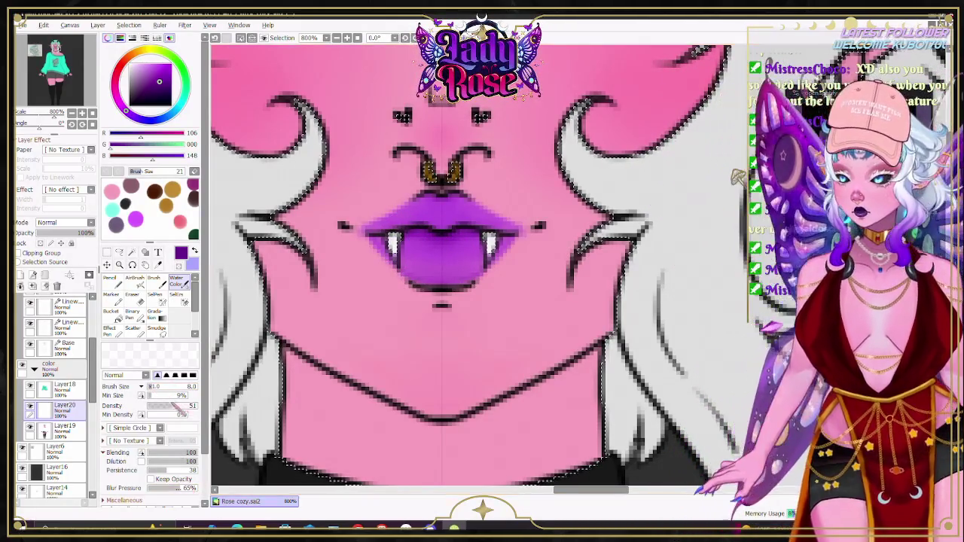
pyautogui.scroll(-2, 194, 452)
pyautogui.scroll(3, 181, 476)
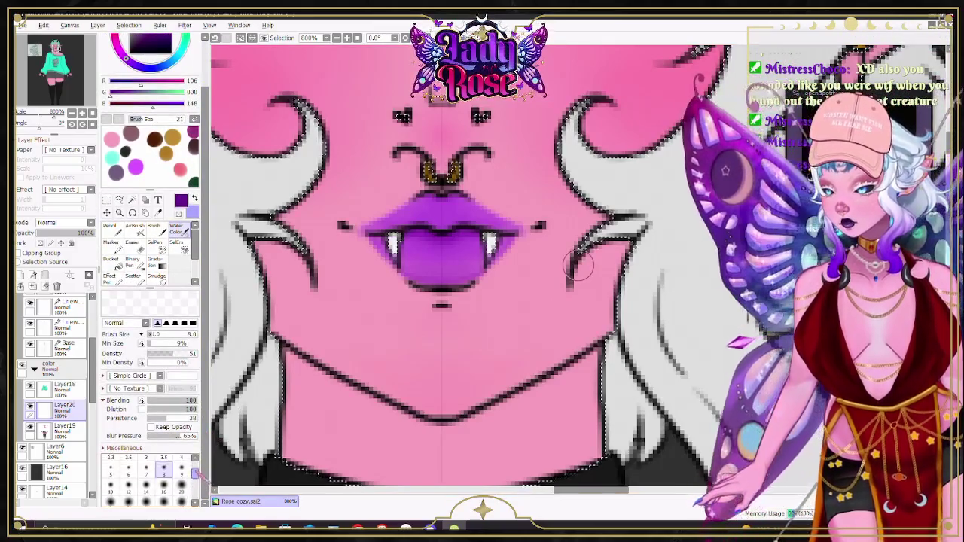
pyautogui.click(181, 476)
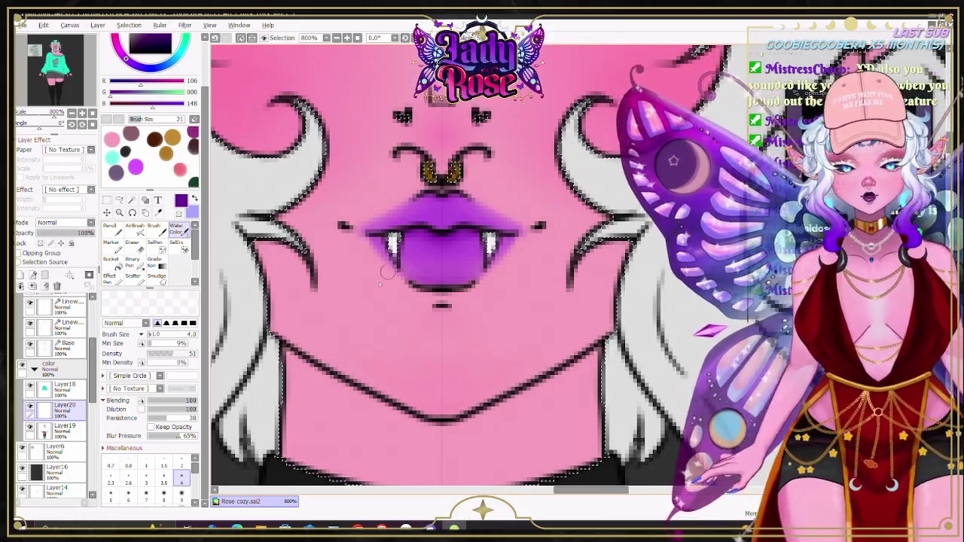
pyautogui.scroll(-7, 385, 273)
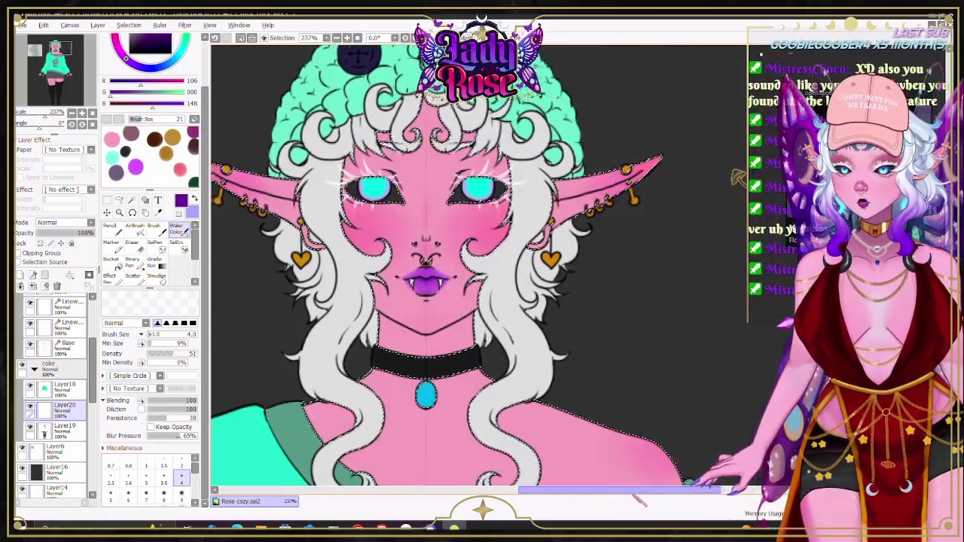
pyautogui.hscroll(-3, 738, 178)
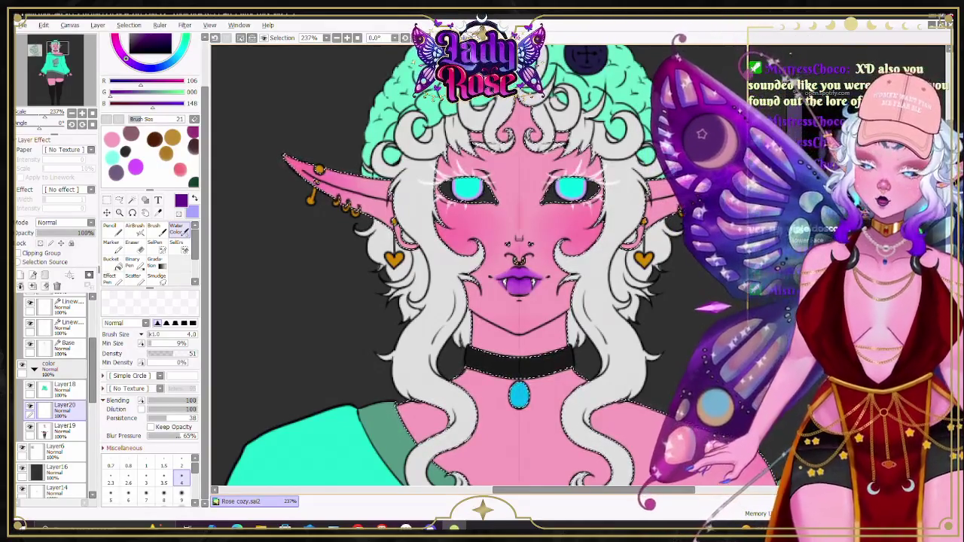
pyautogui.scroll(-2, 738, 178)
pyautogui.scroll(-3, 738, 178)
pyautogui.scroll(-2, 738, 179)
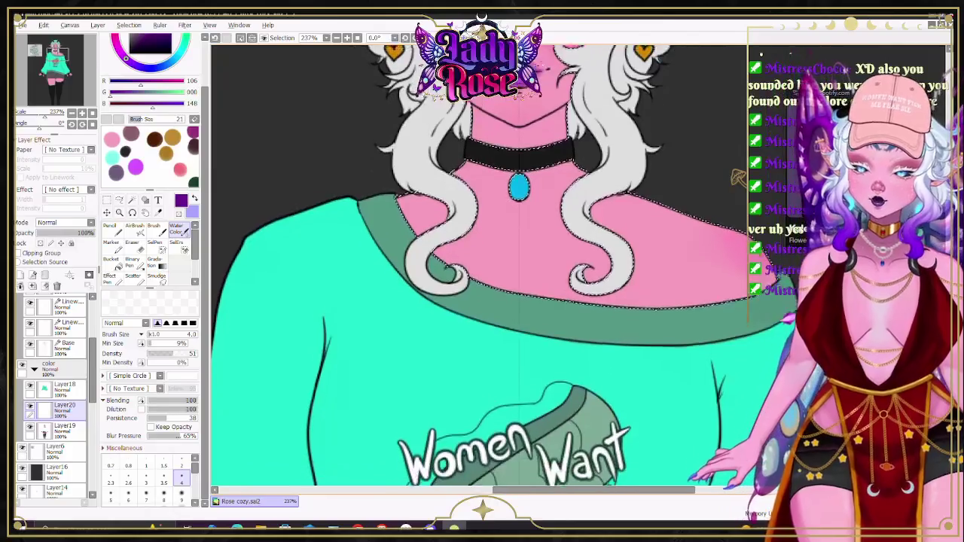
pyautogui.scroll(1, 738, 178)
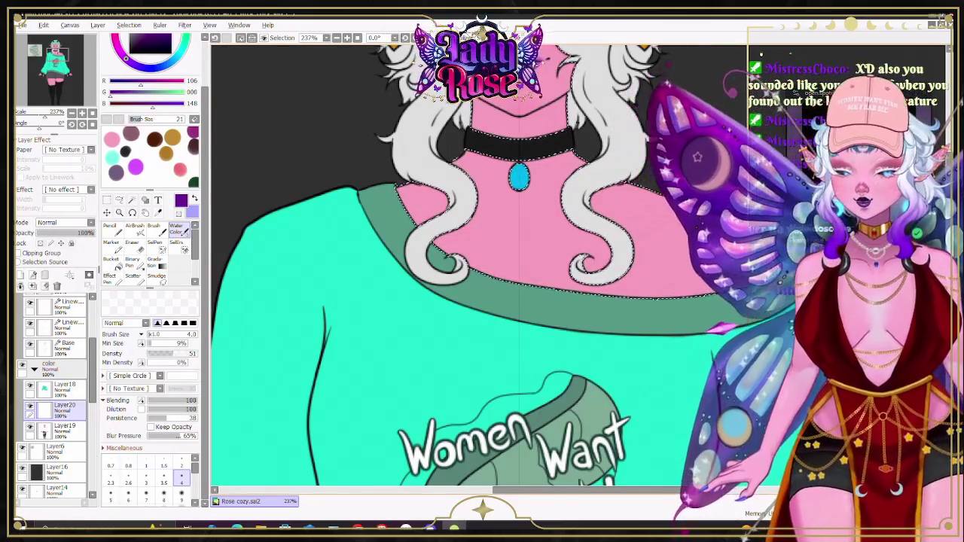
pyautogui.scroll(-10, 482, 264)
pyautogui.scroll(5, 483, 264)
pyautogui.scroll(8, 482, 263)
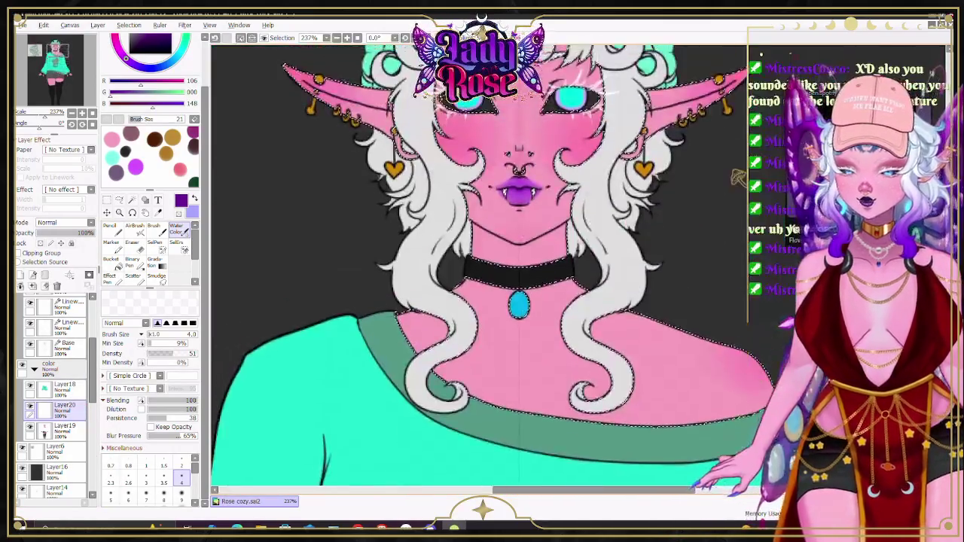
pyautogui.scroll(3, 482, 264)
pyautogui.scroll(-1, 482, 264)
pyautogui.scroll(-2, 482, 264)
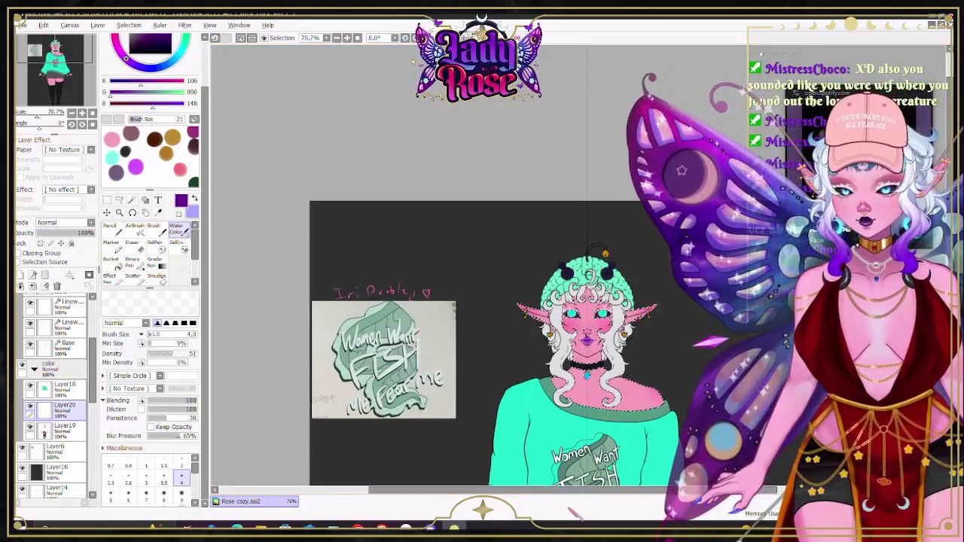
pyautogui.hscroll(2, 482, 302)
pyautogui.hscroll(1, 482, 302)
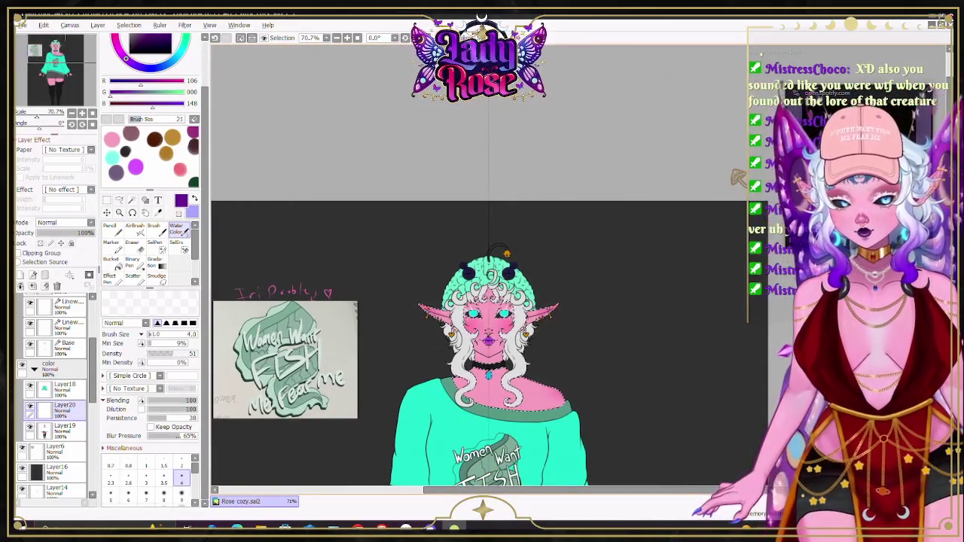
pyautogui.scroll(-2, 482, 264)
pyautogui.scroll(-3, 482, 264)
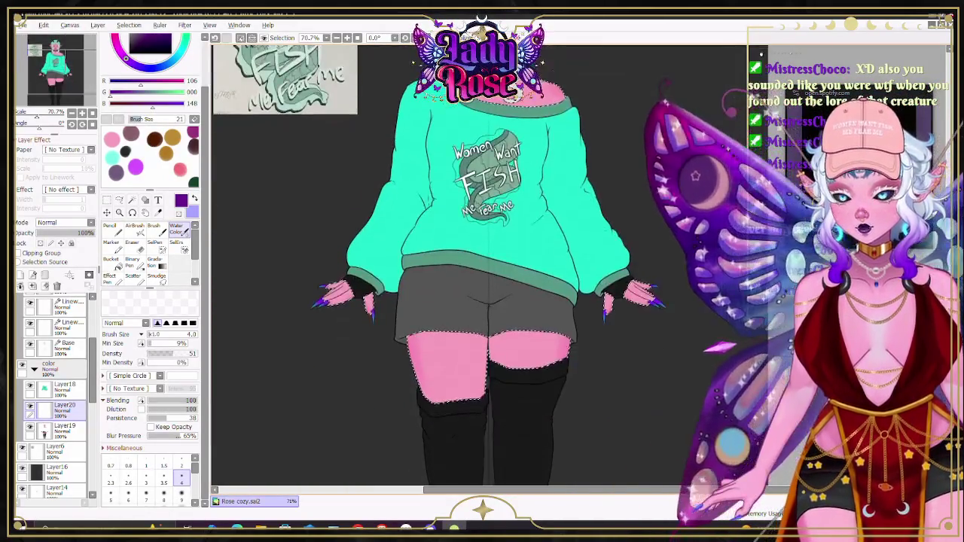
pyautogui.scroll(2, 482, 264)
pyautogui.scroll(3, 486, 120)
pyautogui.scroll(1, 482, 264)
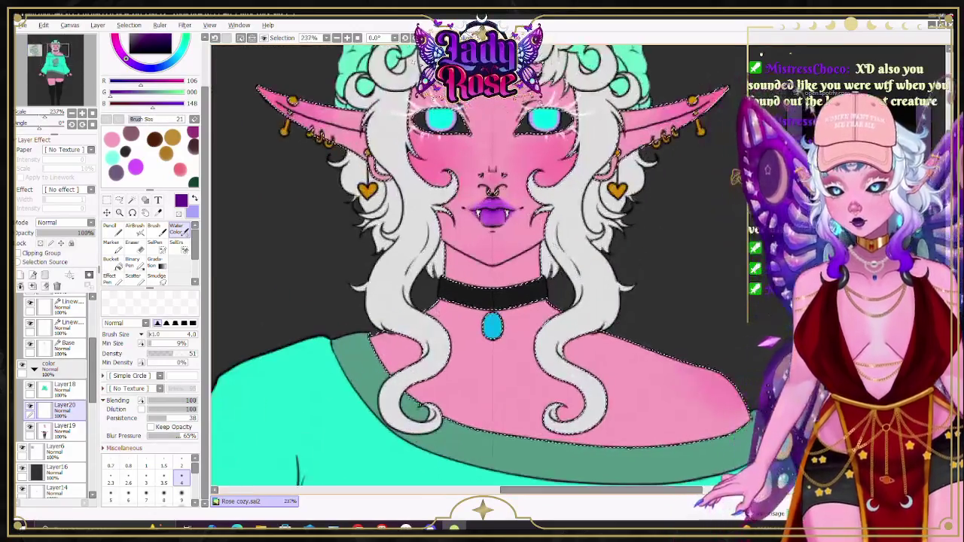
# Step: Start a Ctrl+T transform and dismiss the Symmetric Ruler1 Layer Property dialog unchanged
pyautogui.hotkey('ctrl', 't')
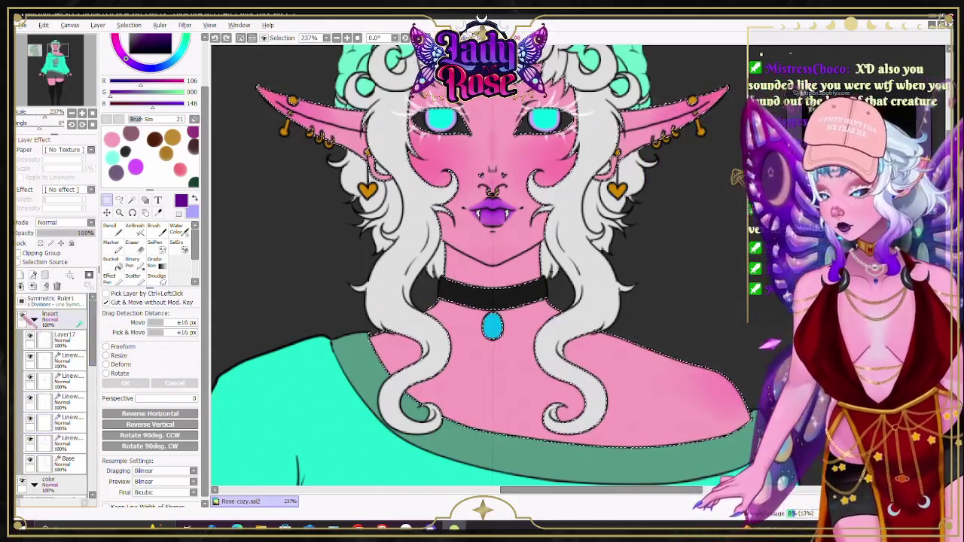
pyautogui.doubleClick(57, 302)
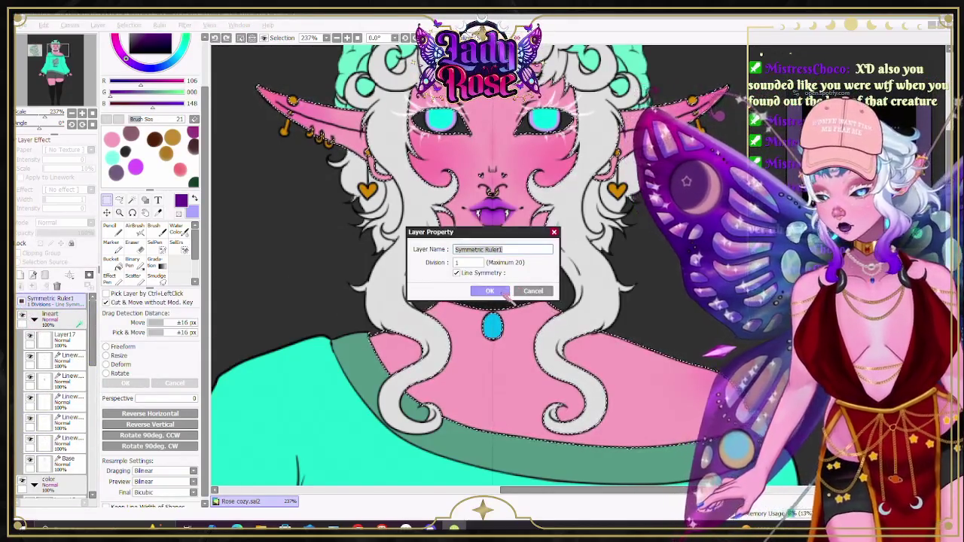
pyautogui.click(518, 290)
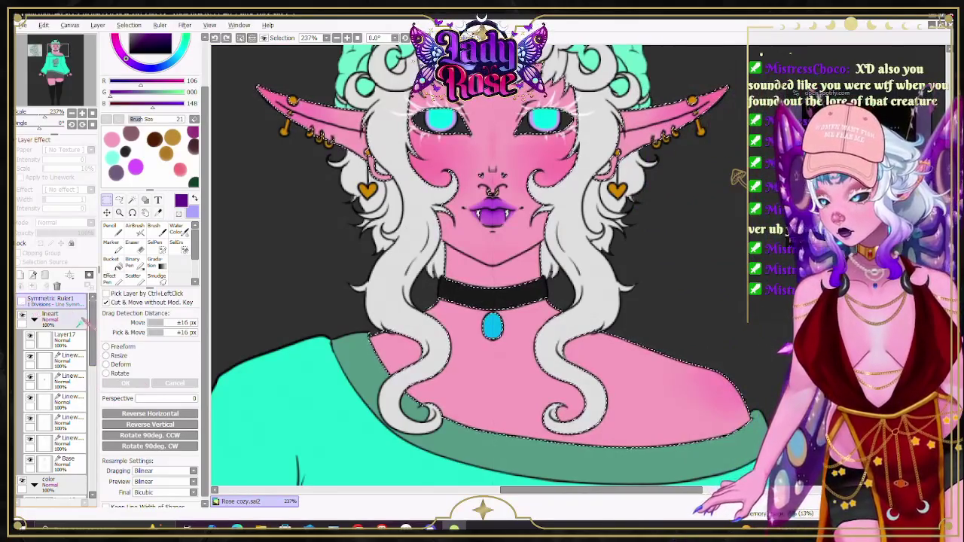
# Step: Select Layer19 in the color folder
pyautogui.scroll(-5, 84, 321)
pyautogui.click(22, 287)
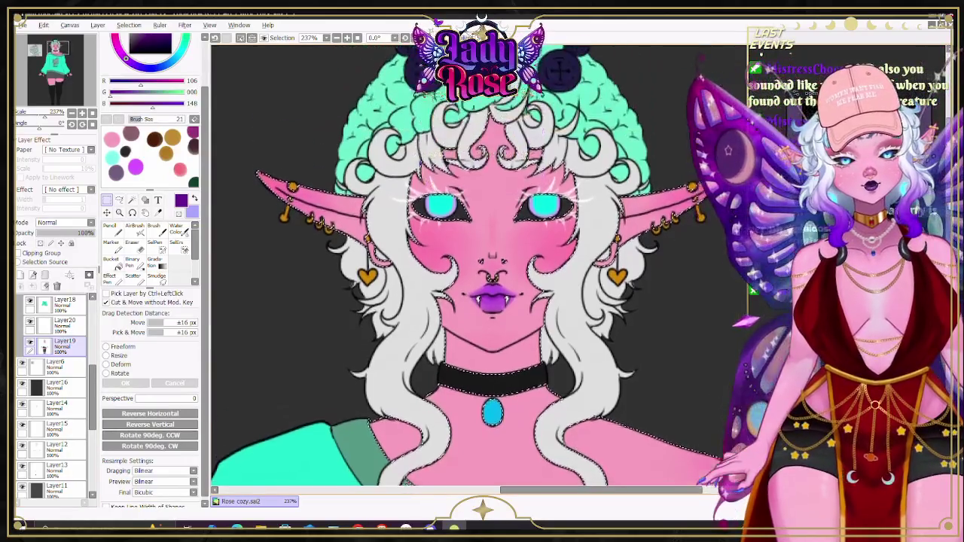
pyautogui.scroll(3, 449, 227)
# Step: Finish the transform, pick a slightly darker lavender, and select Layer20
pyautogui.scroll(3, 450, 227)
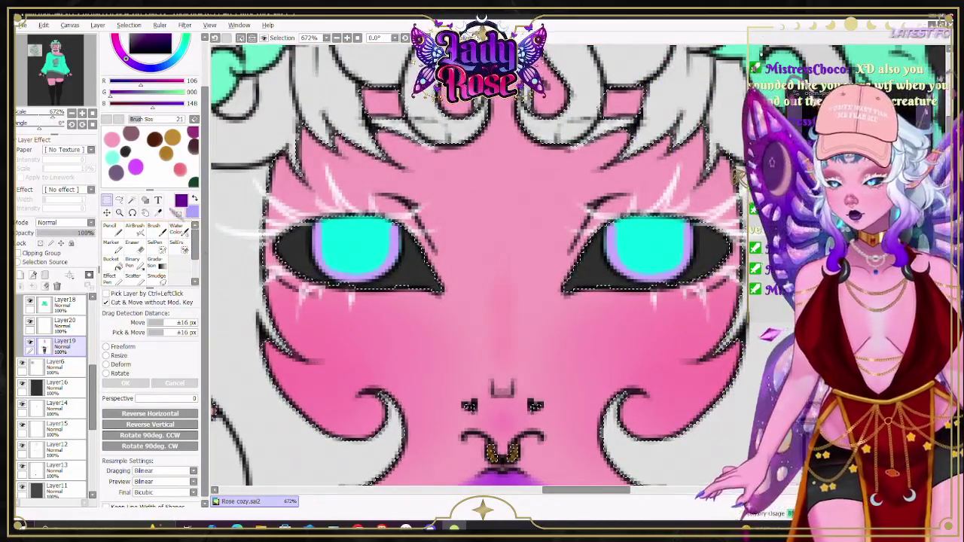
pyautogui.press('x')
pyautogui.press('Return')
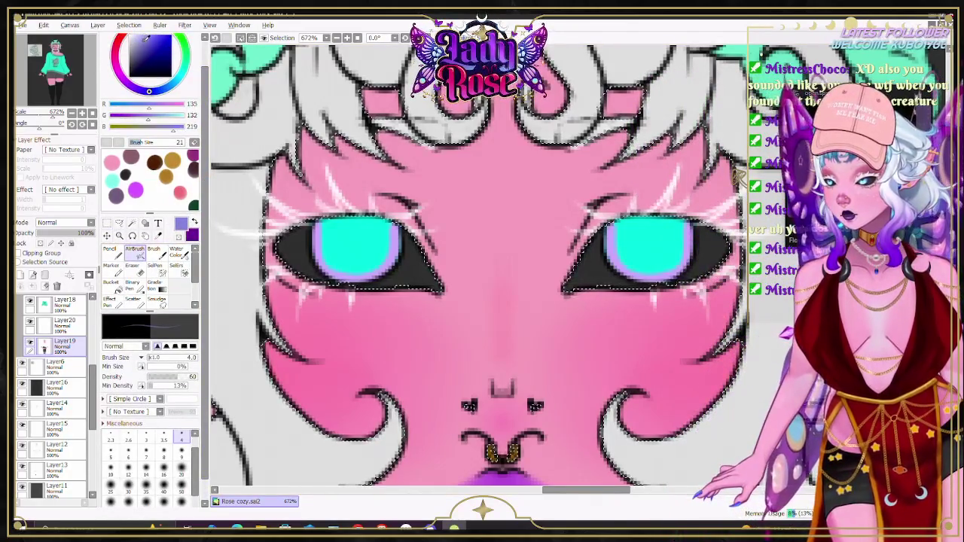
pyautogui.keyDown('alt'); pyautogui.click(388, 248); pyautogui.keyUp('alt')
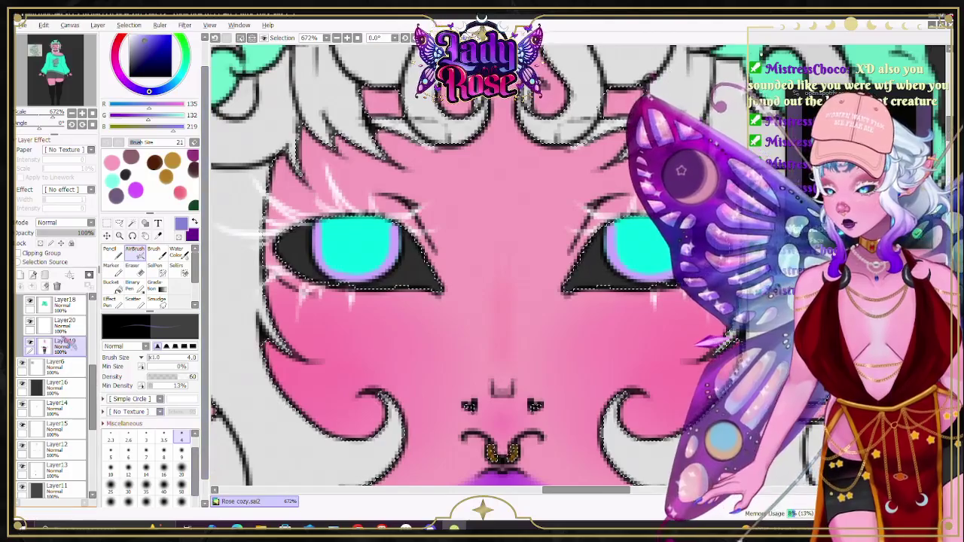
pyautogui.click(64, 324)
# Step: Shade the outer corner of the left eye with the AirBrush at size 9
pyautogui.click(181, 452)
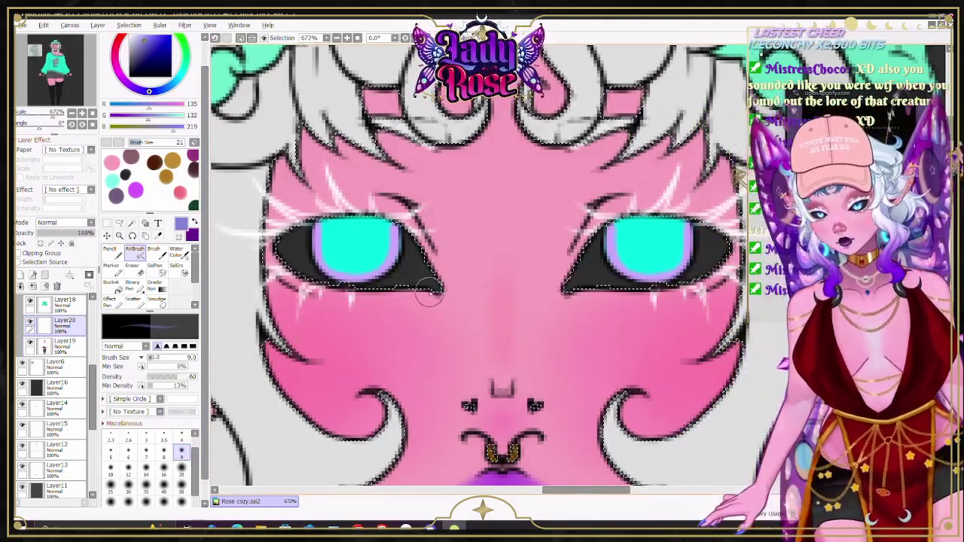
pyautogui.moveTo(416, 276); pyautogui.dragTo(437, 256)
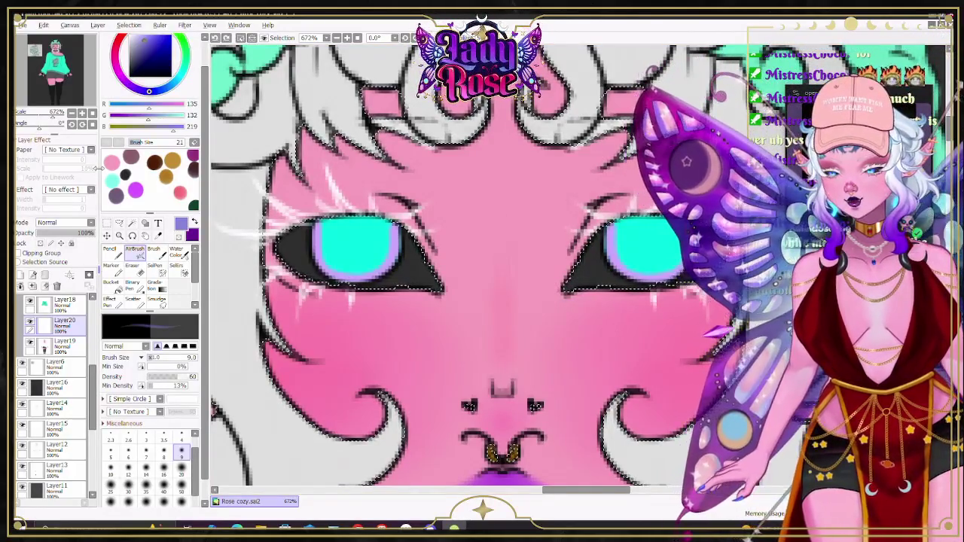
pyautogui.scroll(5, 60, 377)
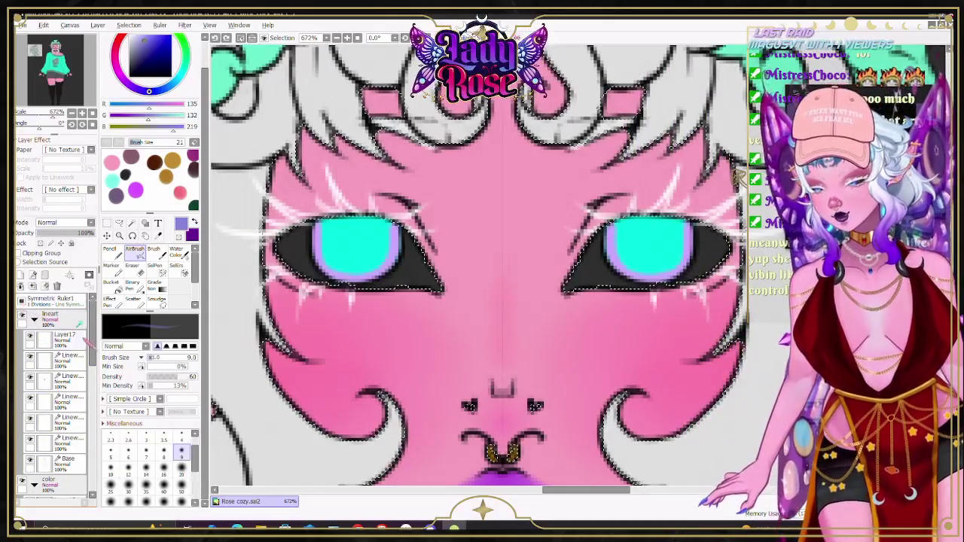
pyautogui.scroll(-3, 83, 362)
pyautogui.scroll(-2, 82, 376)
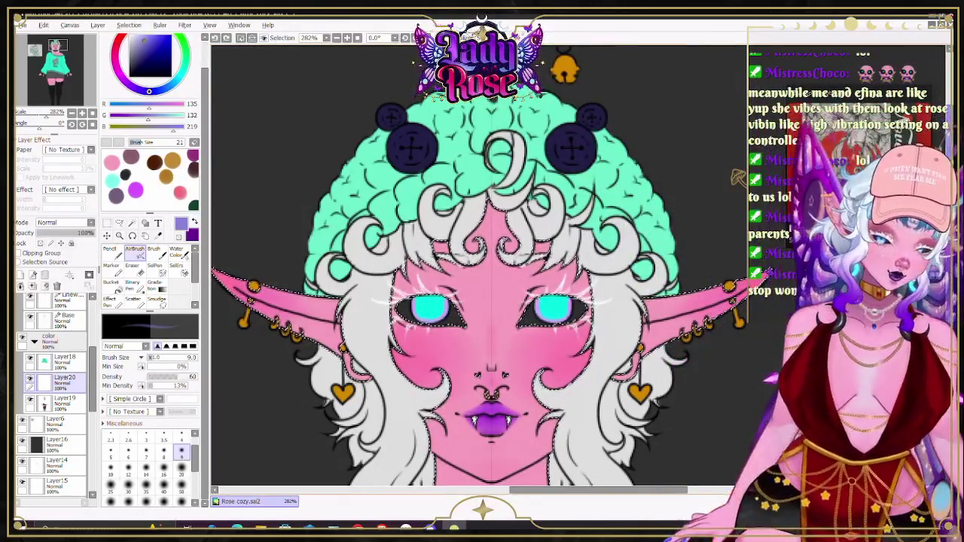
pyautogui.scroll(-3, 738, 177)
pyautogui.scroll(-1, 737, 176)
pyautogui.scroll(-1, 737, 177)
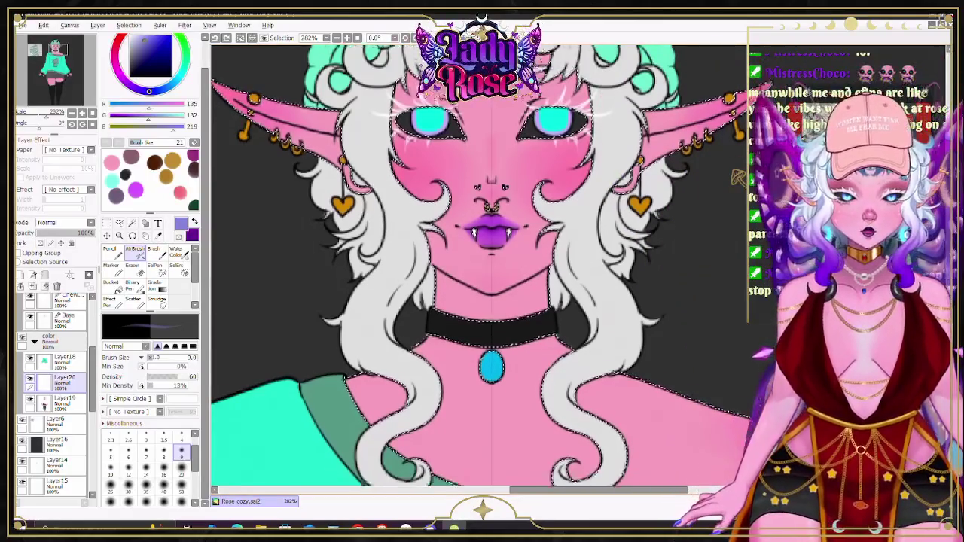
pyautogui.scroll(-4, 467, 264)
pyautogui.scroll(-8, 467, 263)
pyautogui.scroll(-3, 467, 264)
pyautogui.scroll(-8, 467, 264)
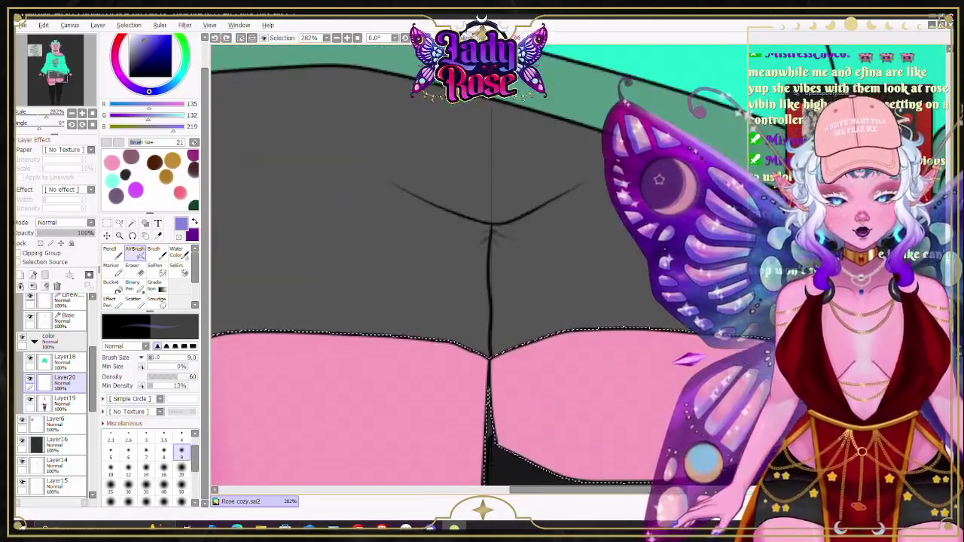
pyautogui.scroll(-2, 467, 264)
pyautogui.scroll(5, 738, 177)
pyautogui.scroll(4, 738, 177)
pyautogui.scroll(5, 738, 177)
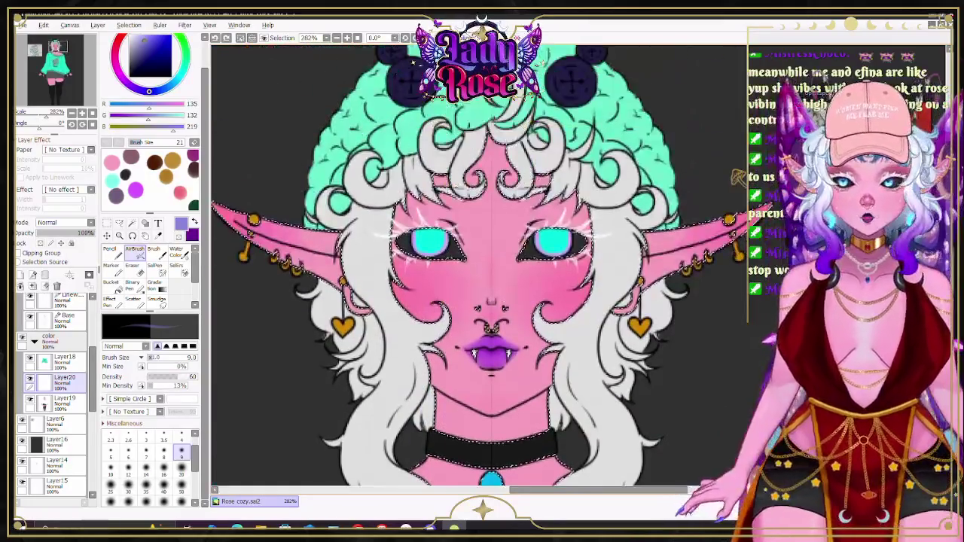
pyautogui.scroll(4, 738, 177)
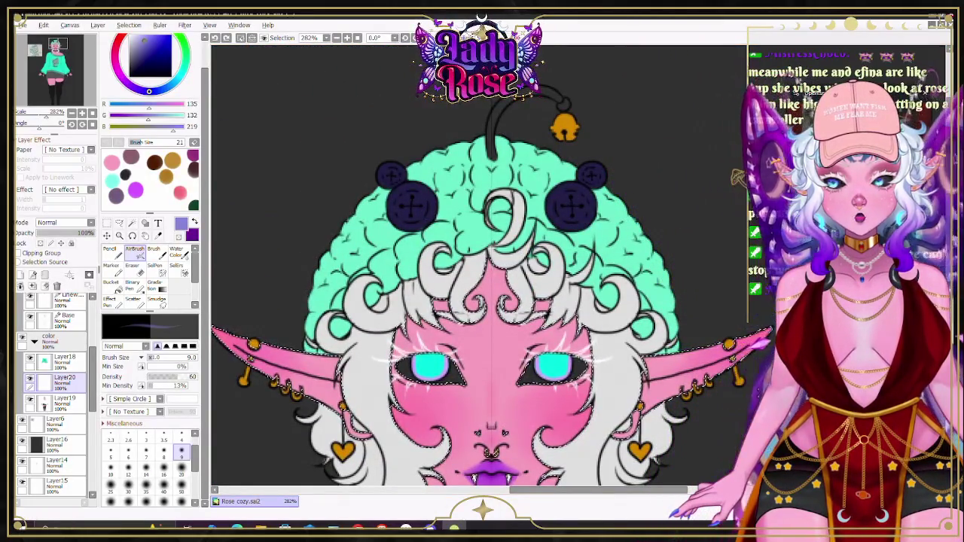
pyautogui.scroll(-2, 738, 177)
pyautogui.scroll(-3, 738, 177)
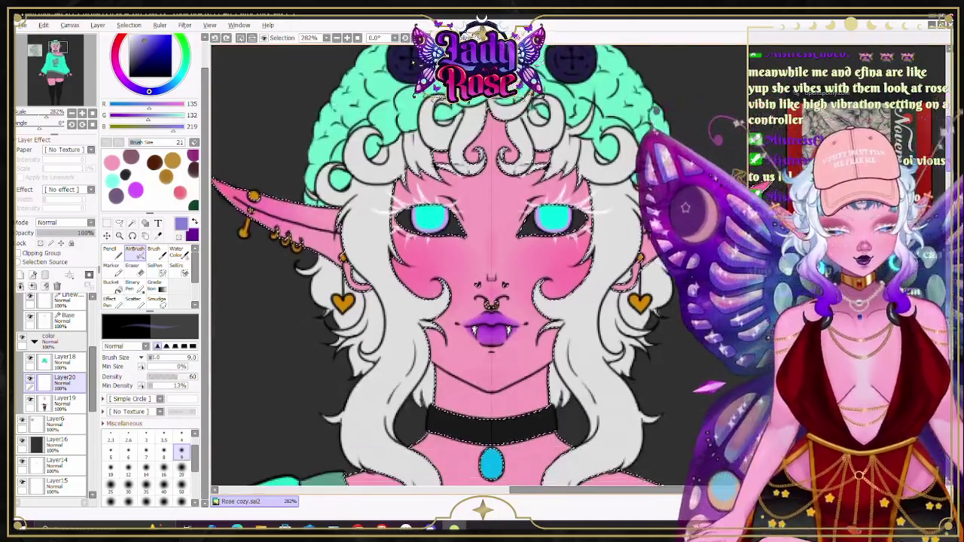
pyautogui.scroll(-1, 739, 177)
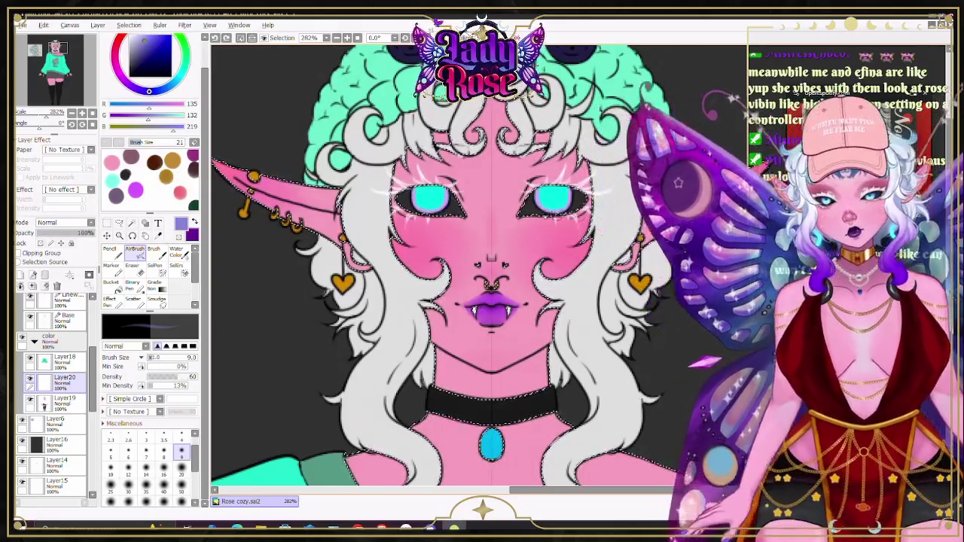
pyautogui.scroll(-3, 542, 193)
pyautogui.scroll(-2, 738, 177)
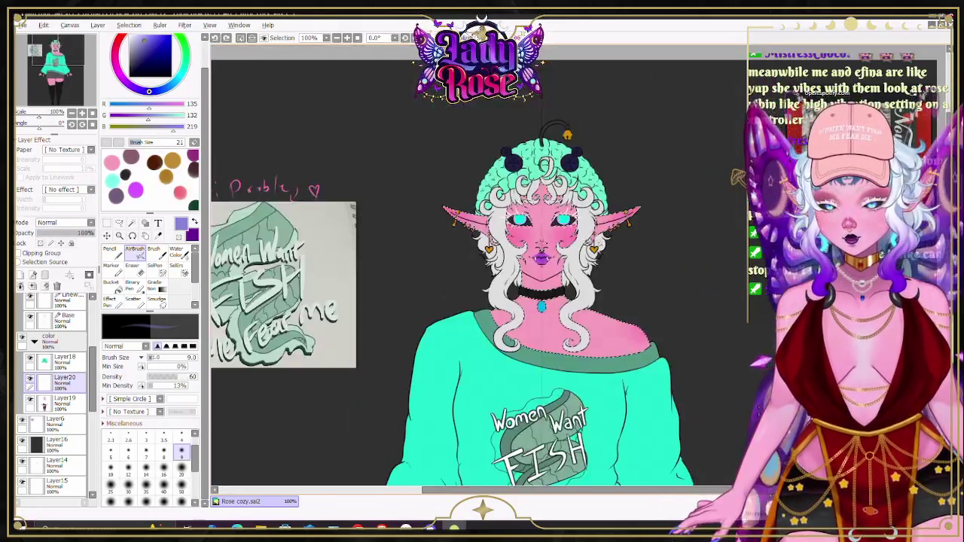
pyautogui.scroll(-5, 482, 263)
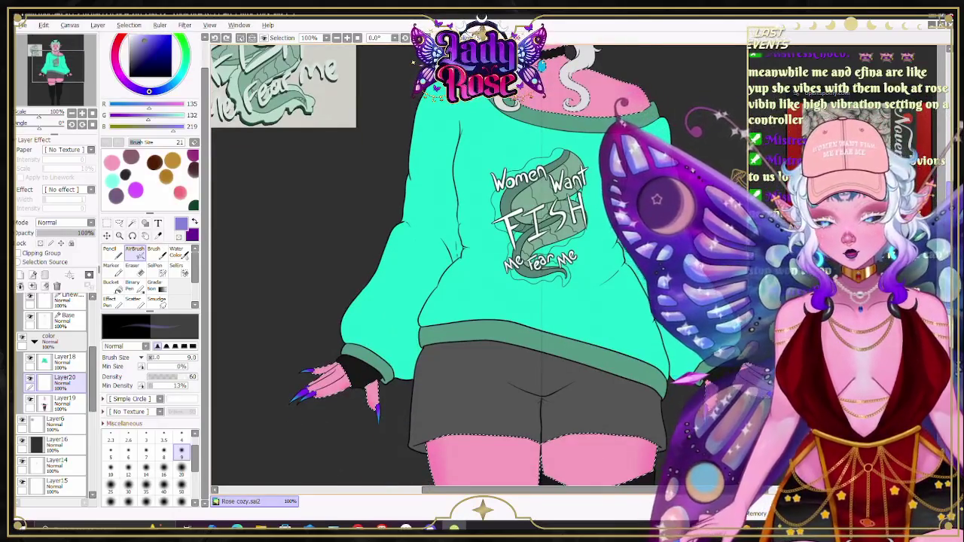
pyautogui.scroll(-2, 739, 177)
pyautogui.scroll(-5, 738, 177)
pyautogui.scroll(15, 738, 177)
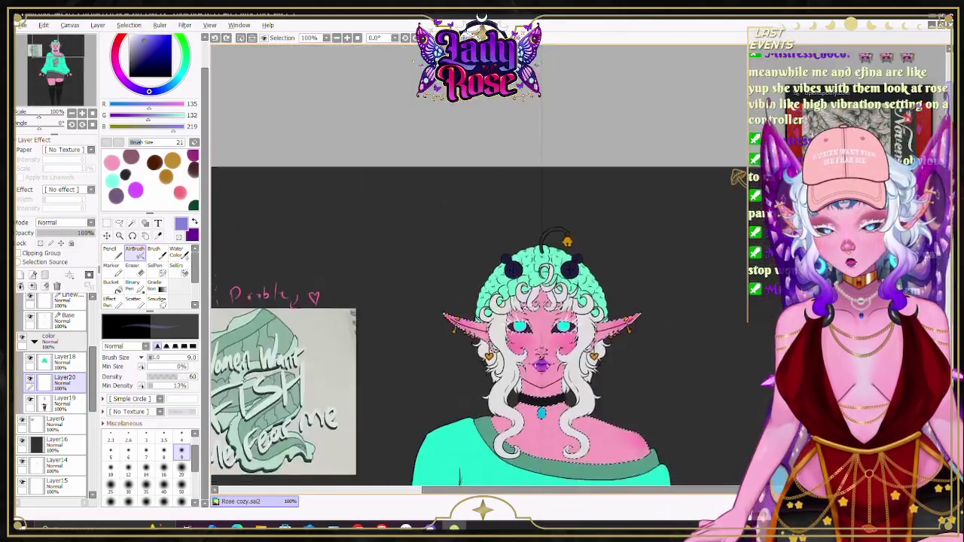
# Step: Pick a darker purple and set the airbrush to size 20 for under-eye shadows
pyautogui.scroll(-1, 738, 177)
pyautogui.scroll(2, 624, 269)
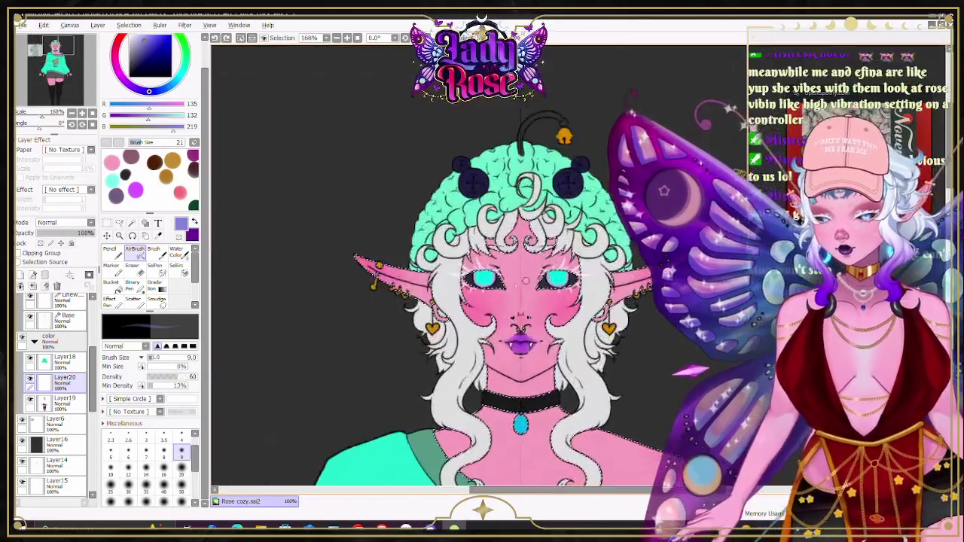
pyautogui.scroll(4, 623, 270)
pyautogui.scroll(2, 624, 269)
pyautogui.scroll(2, 624, 269)
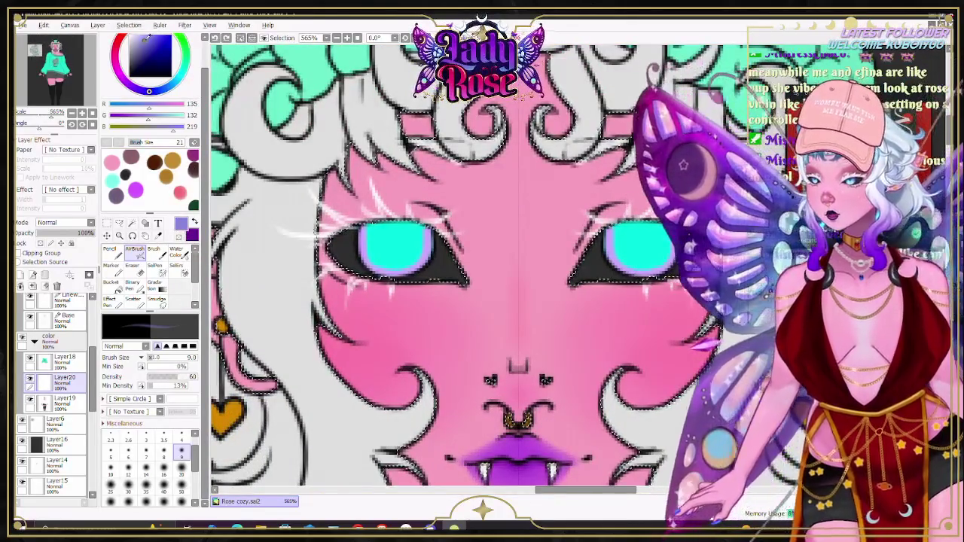
pyautogui.click(144, 51)
pyautogui.click(181, 468)
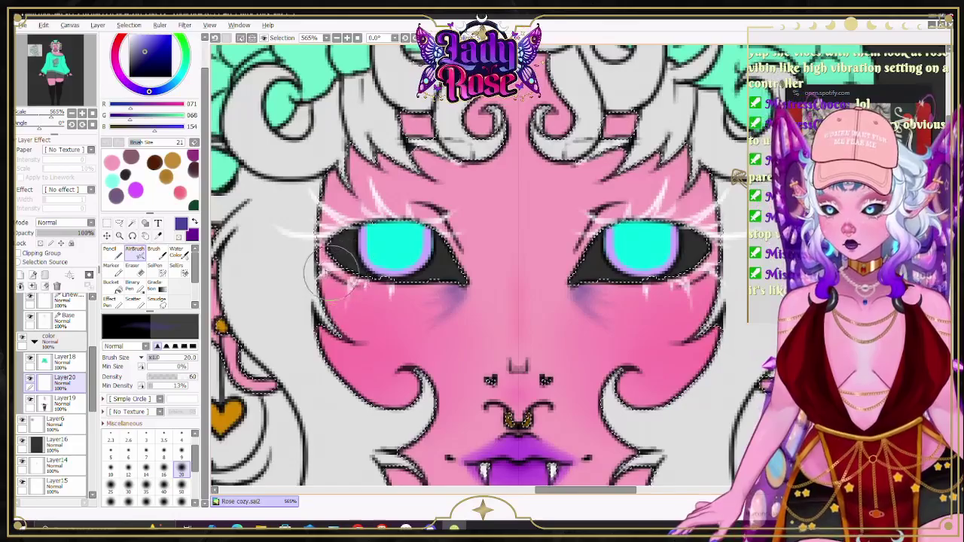
# Step: Soften the shadows, alternating the Water Color blender and the airbrush at size 9
pyautogui.click(179, 251)
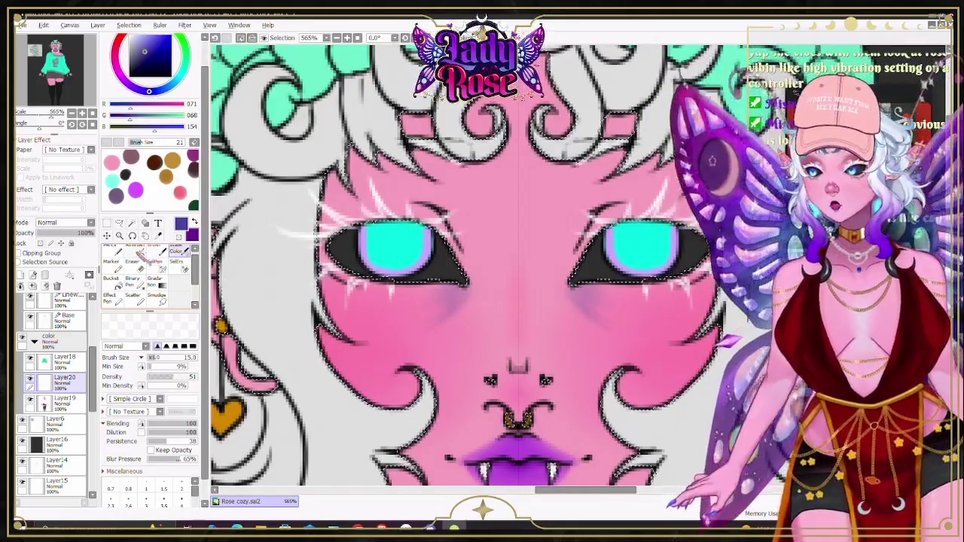
pyautogui.click(135, 254)
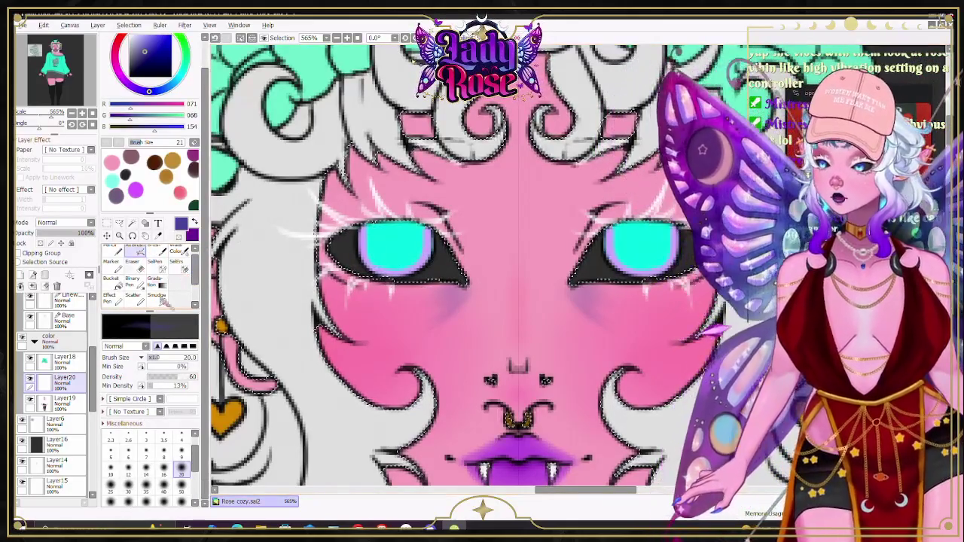
pyautogui.click(180, 450)
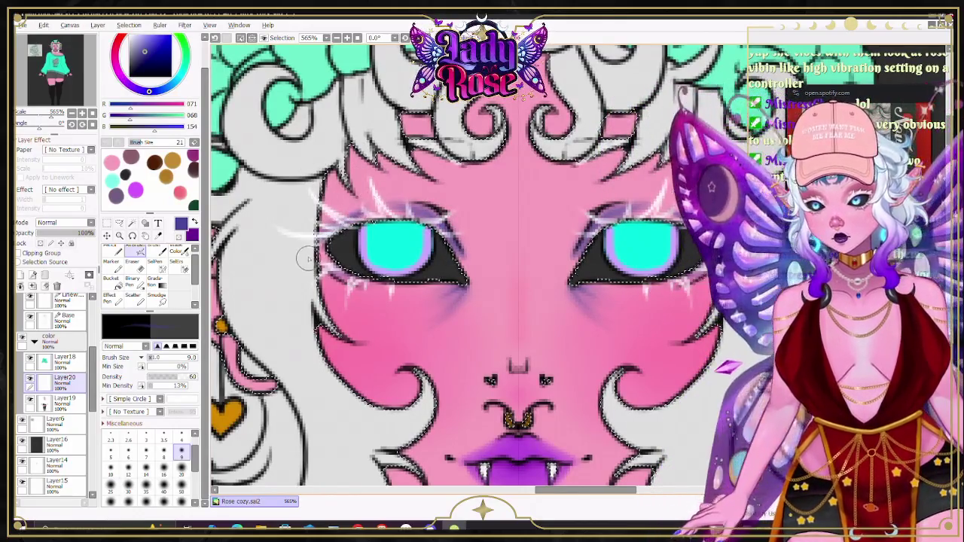
pyautogui.press('b')
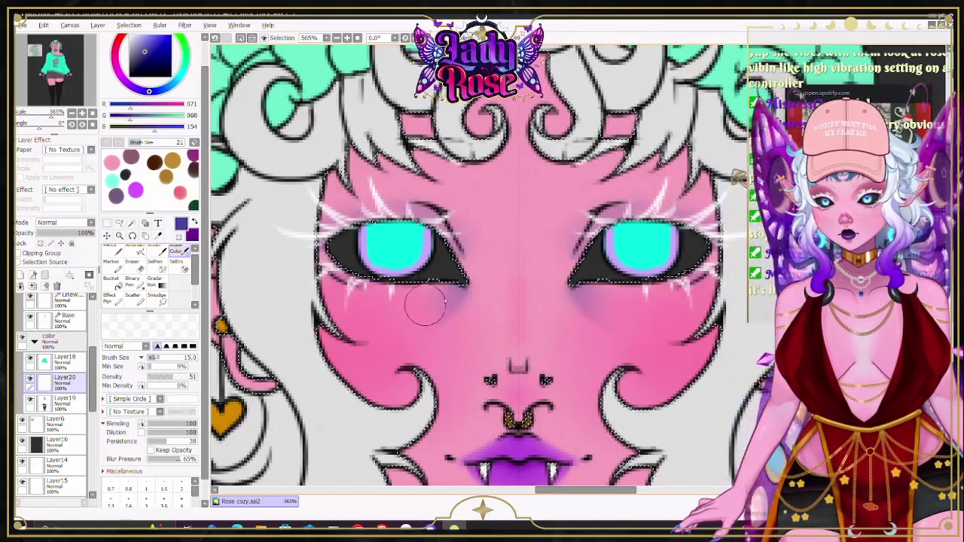
pyautogui.scroll(-5, 497, 327)
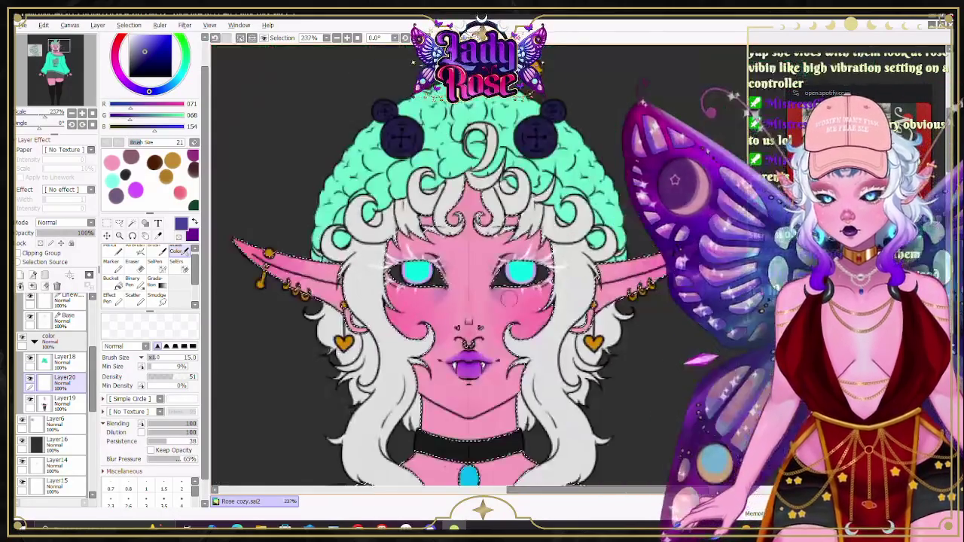
# Step: Zoom in close and set the Water Color blending brush to size 4
pyautogui.scroll(1, 497, 326)
pyautogui.scroll(2, 495, 323)
pyautogui.scroll(2, 495, 322)
pyautogui.scroll(1, 491, 319)
pyautogui.press('e')
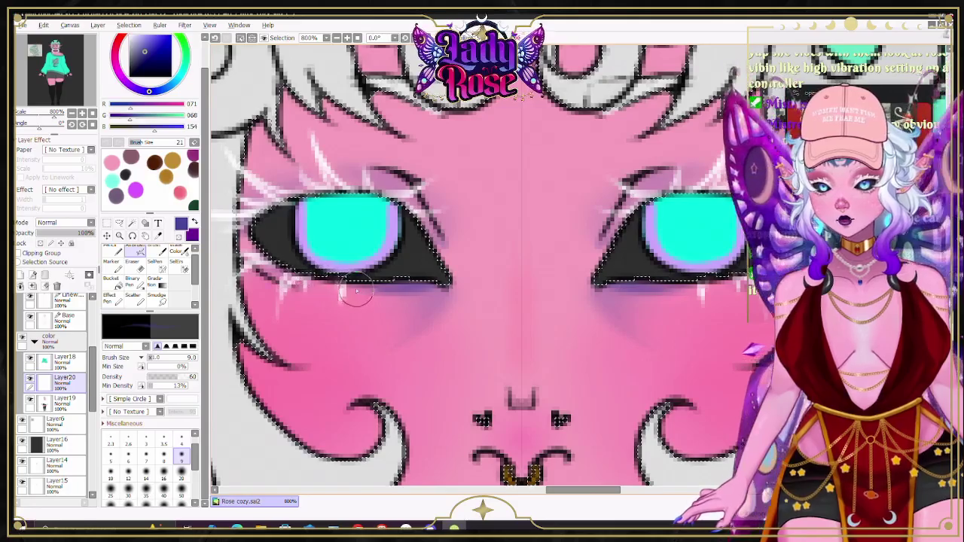
pyautogui.press('b')
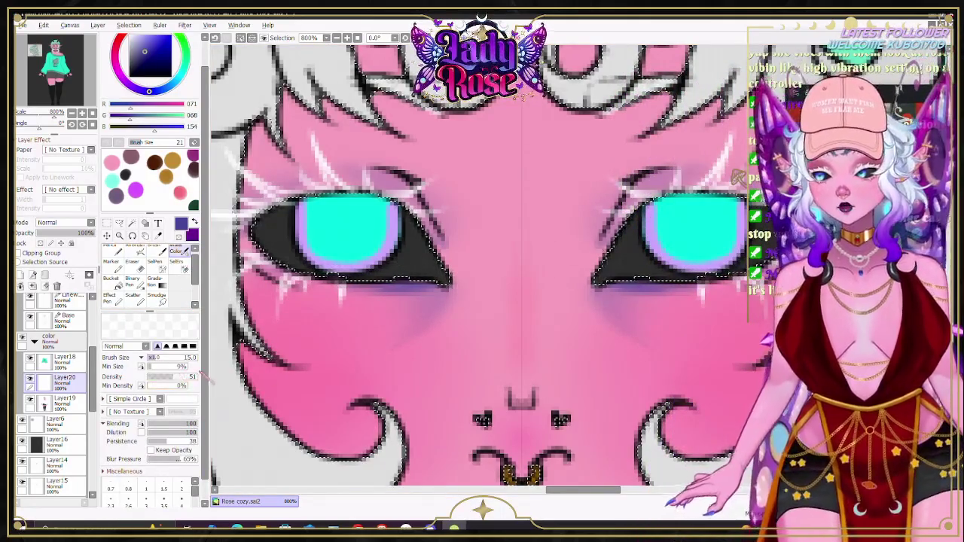
pyautogui.scroll(-1, 151, 452)
pyautogui.click(181, 483)
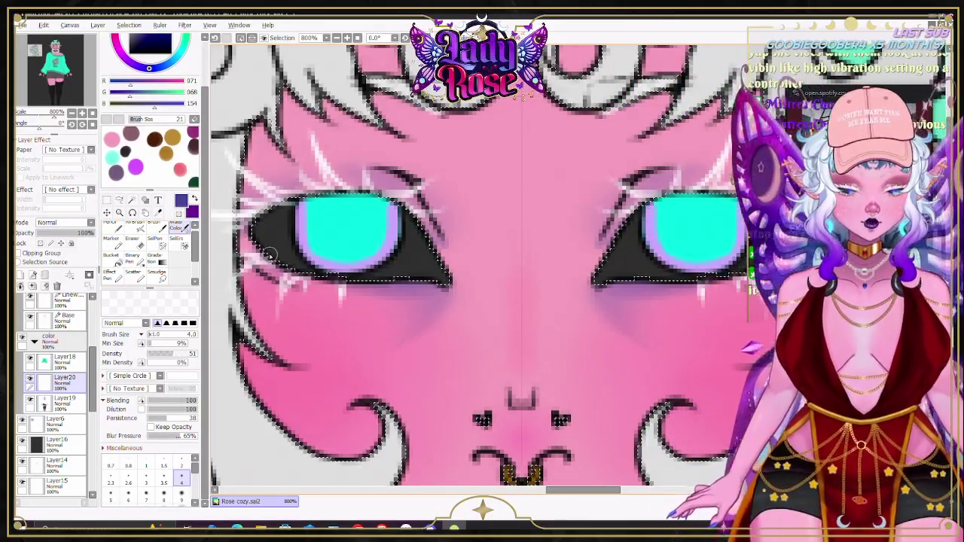
# Step: Airbrush a darker shadow under both eyes, then blend it with Water Color at size 8
pyautogui.click(169, 262)
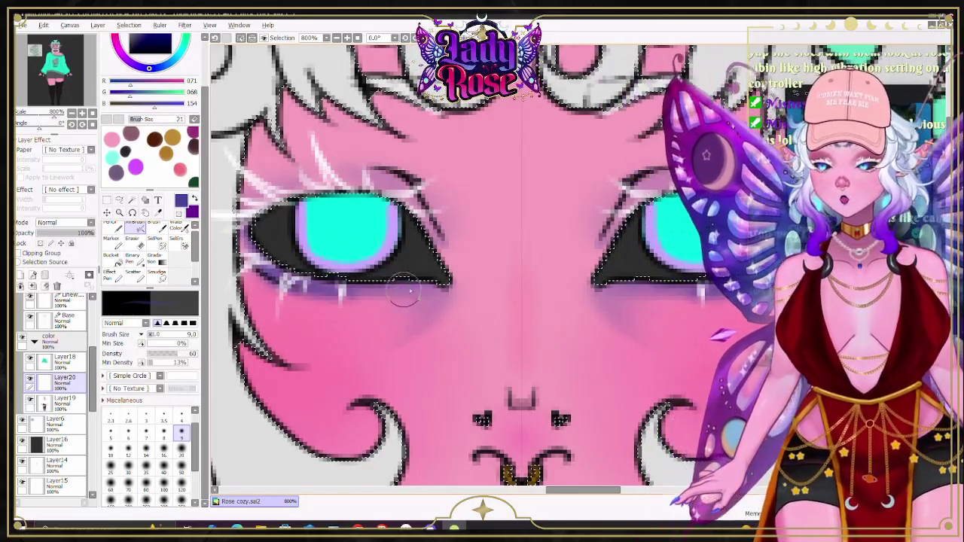
pyautogui.moveTo(354, 301); pyautogui.dragTo(422, 280)
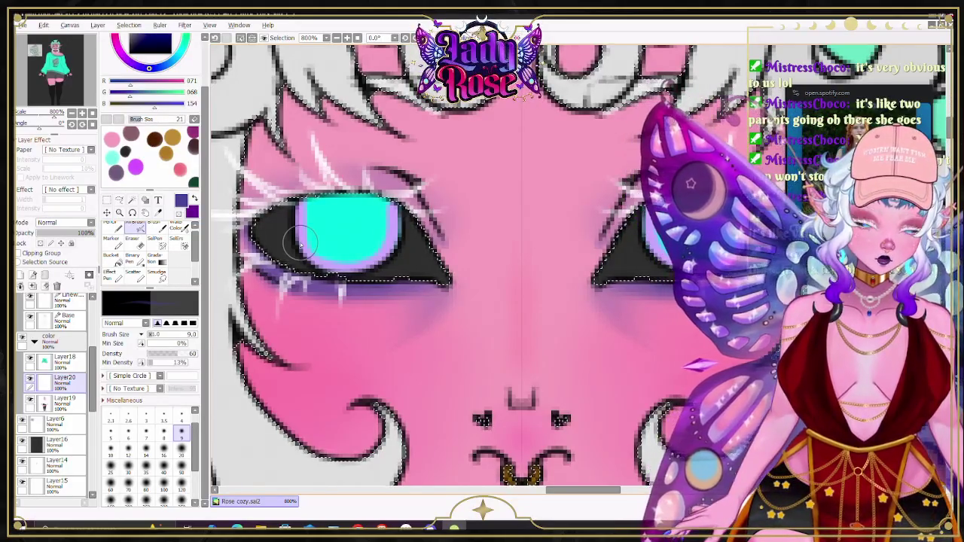
pyautogui.press('c')
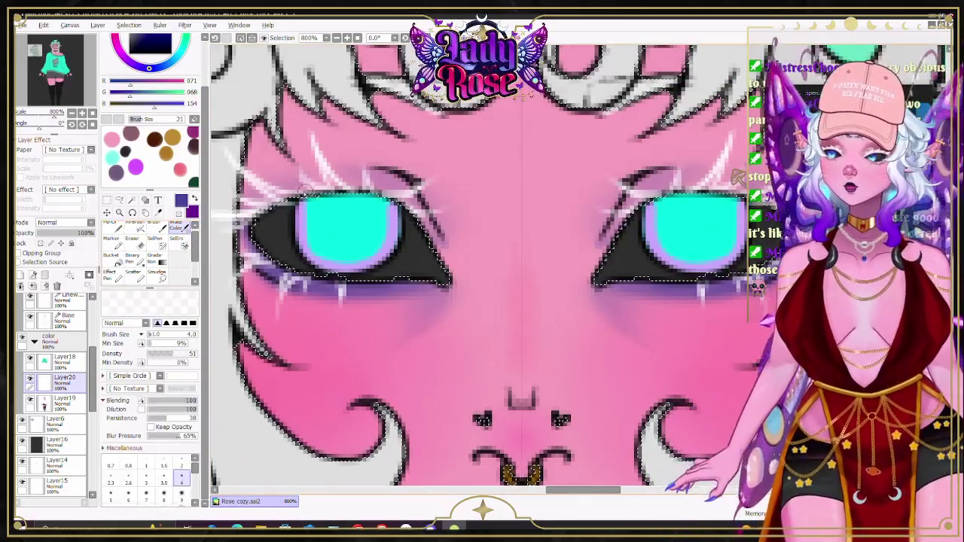
pyautogui.press(']')
pyautogui.press(']')
pyautogui.press(']')
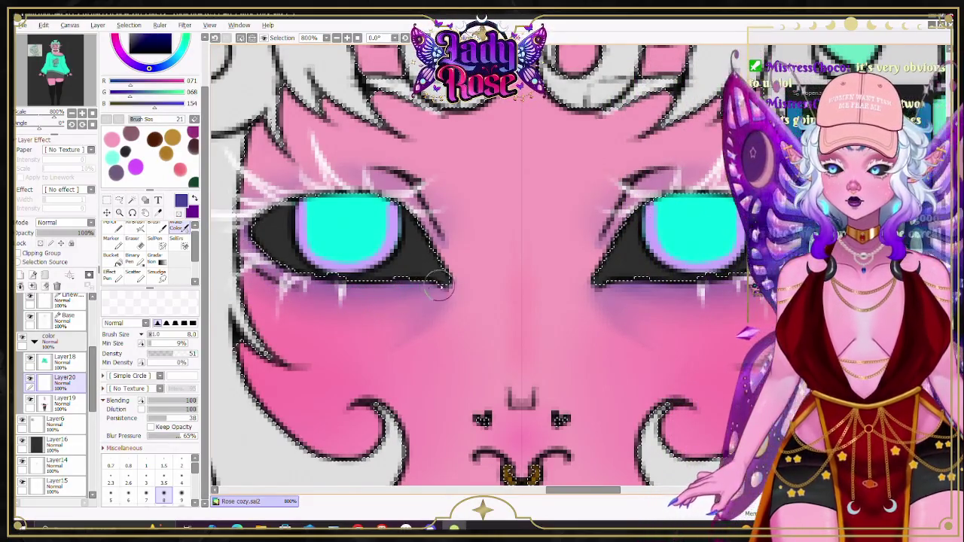
pyautogui.scroll(-4, 440, 285)
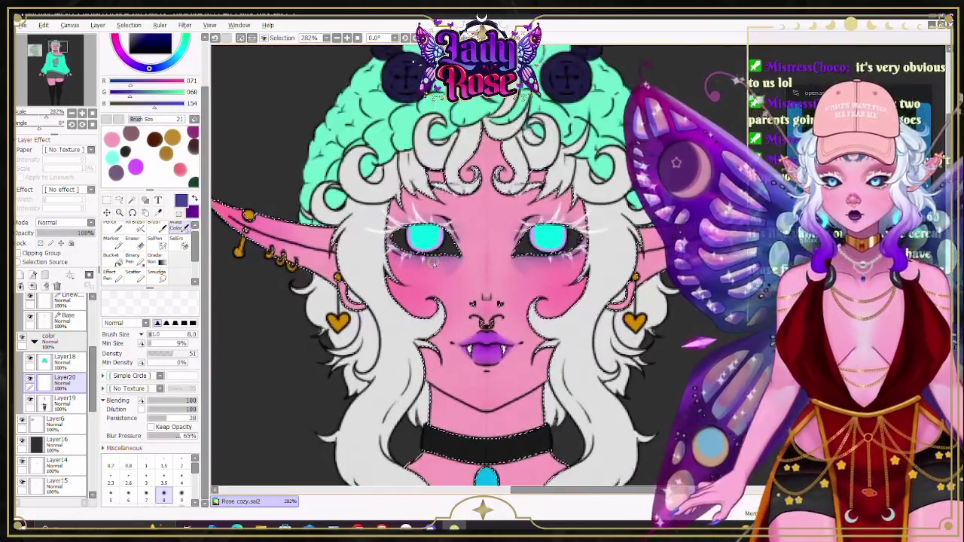
# Step: Enlarge the brush to size 25 and recentre the view on the head
pyautogui.scroll(2, 434, 262)
pyautogui.scroll(2, 458, 260)
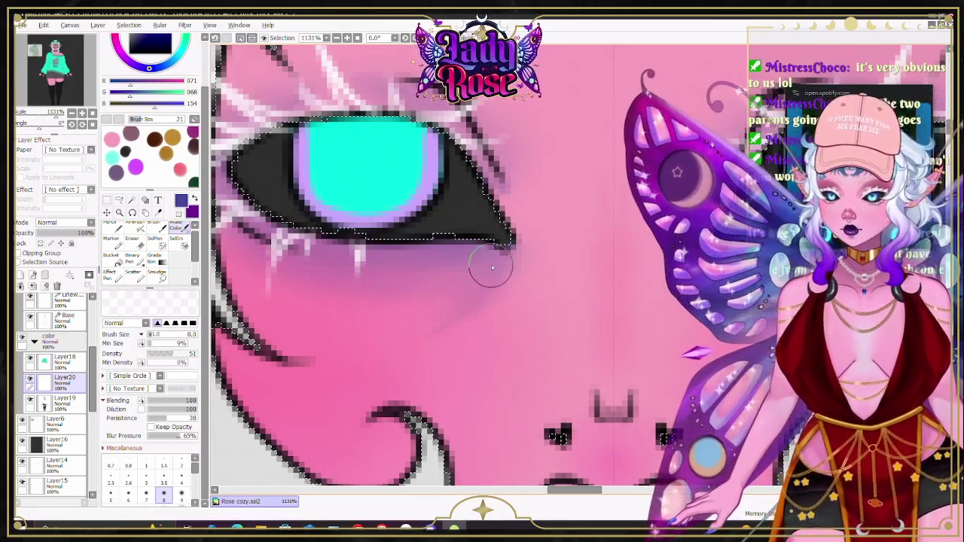
pyautogui.scroll(-3, 493, 264)
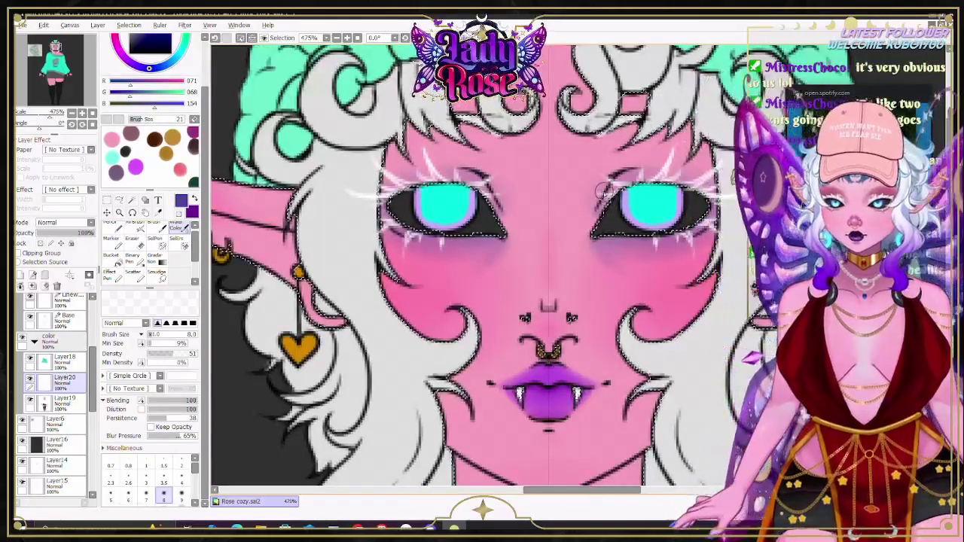
pyautogui.scroll(1, 602, 191)
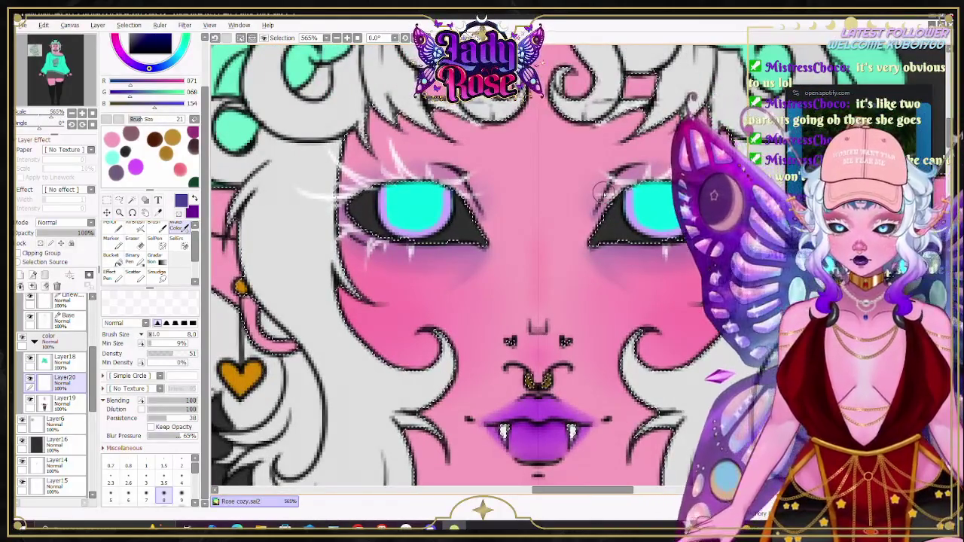
pyautogui.press(']')
pyautogui.press(']')
pyautogui.press(']')
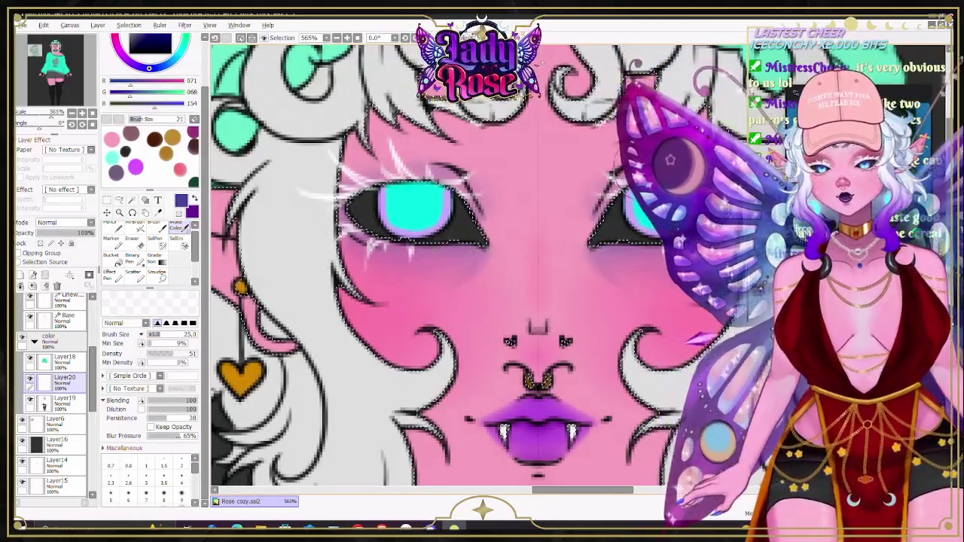
pyautogui.scroll(-3, 527, 260)
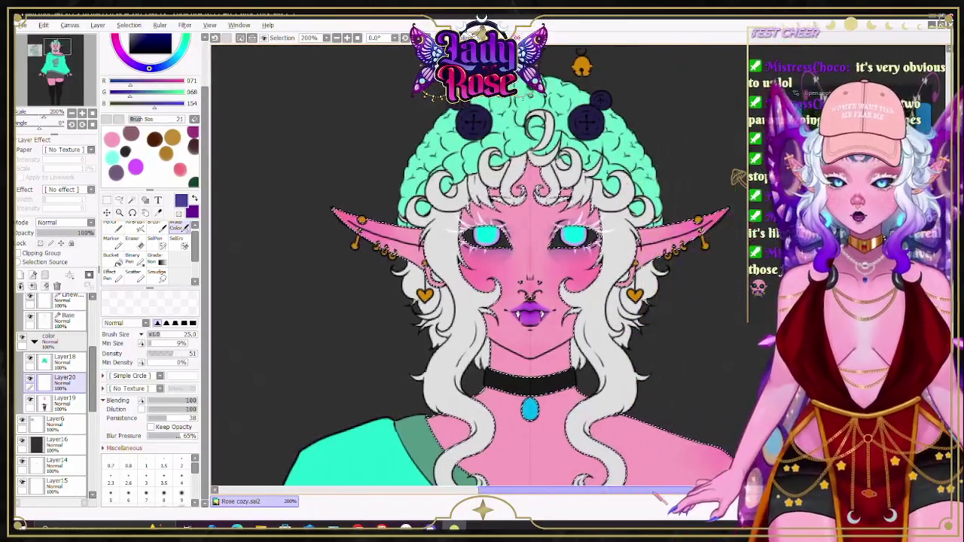
pyautogui.moveTo(707, 355); pyautogui.dragTo(665, 355)
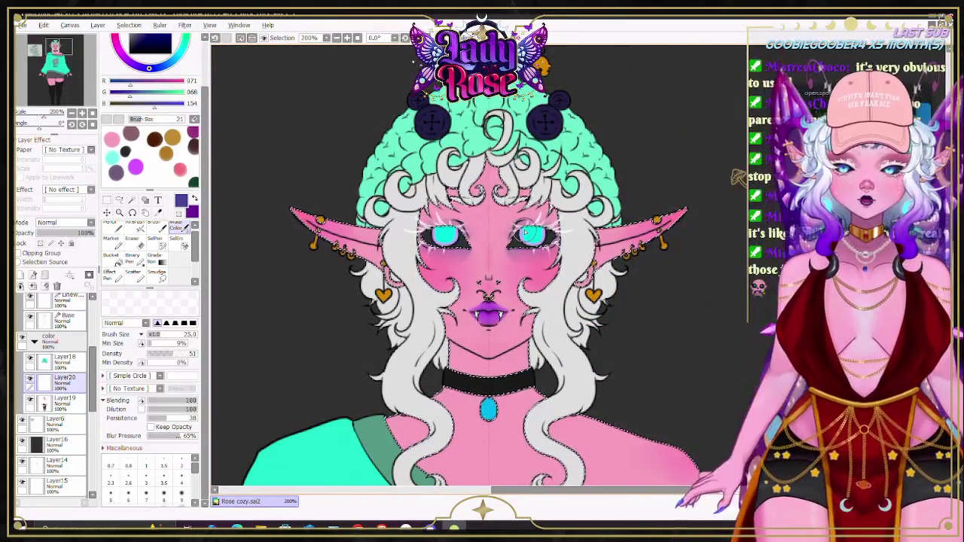
# Step: Zoom in on the eyes and add a new layer, Layer21, above Layer20
pyautogui.scroll(2, 476, 214)
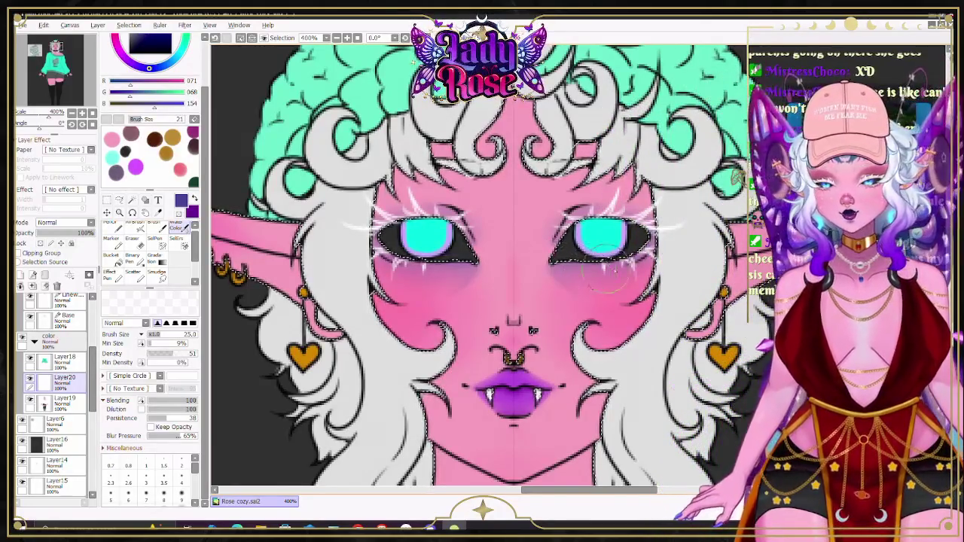
pyautogui.scroll(1, 587, 267)
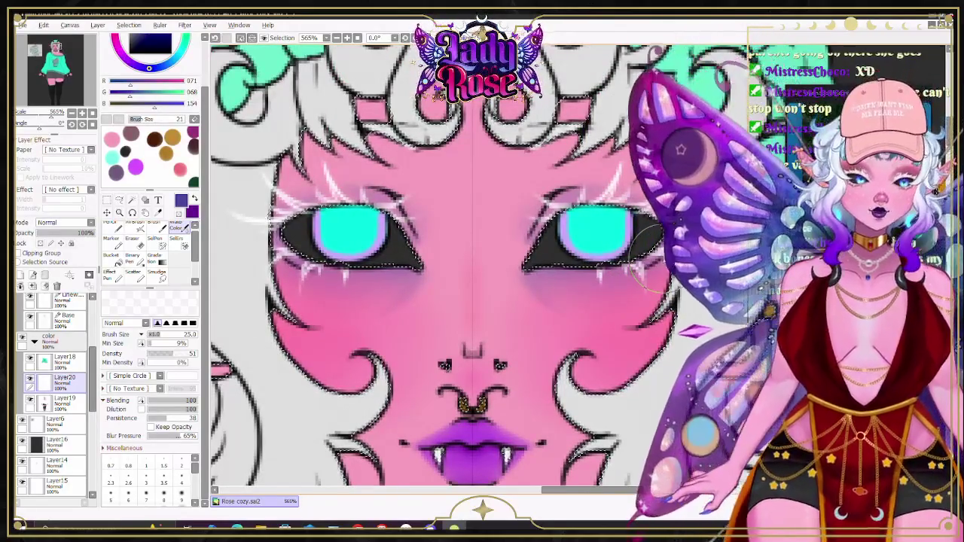
pyautogui.scroll(-1, 654, 239)
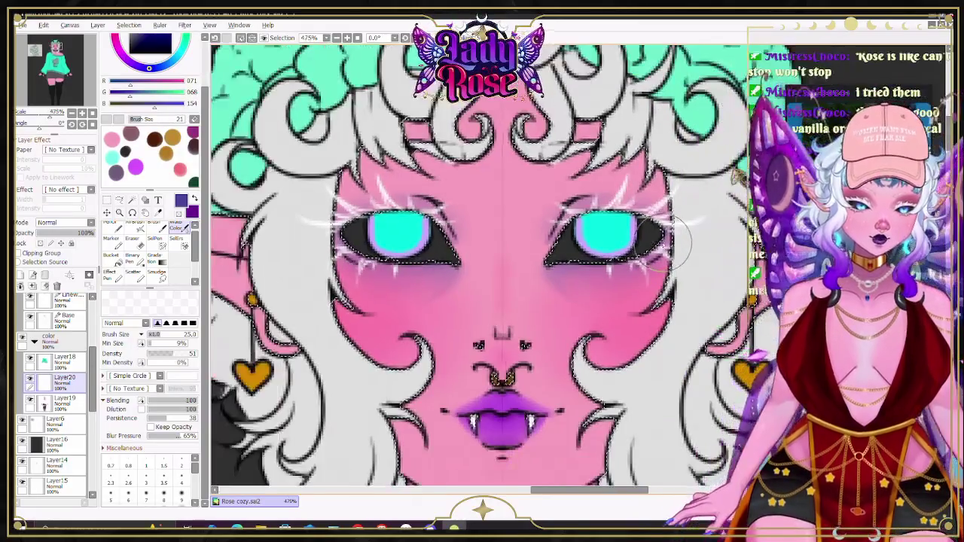
pyautogui.scroll(1, 691, 230)
pyautogui.scroll(-1, 691, 230)
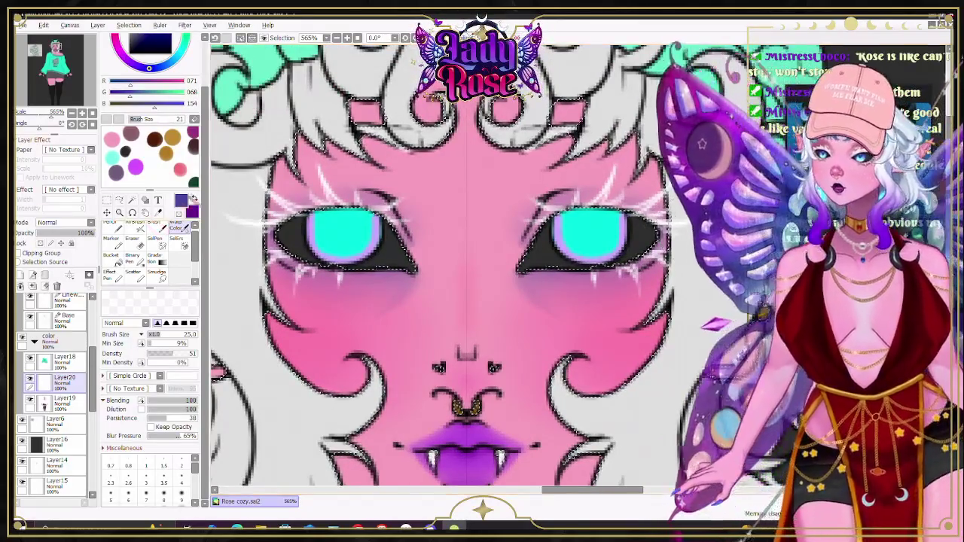
pyautogui.scroll(1, 691, 230)
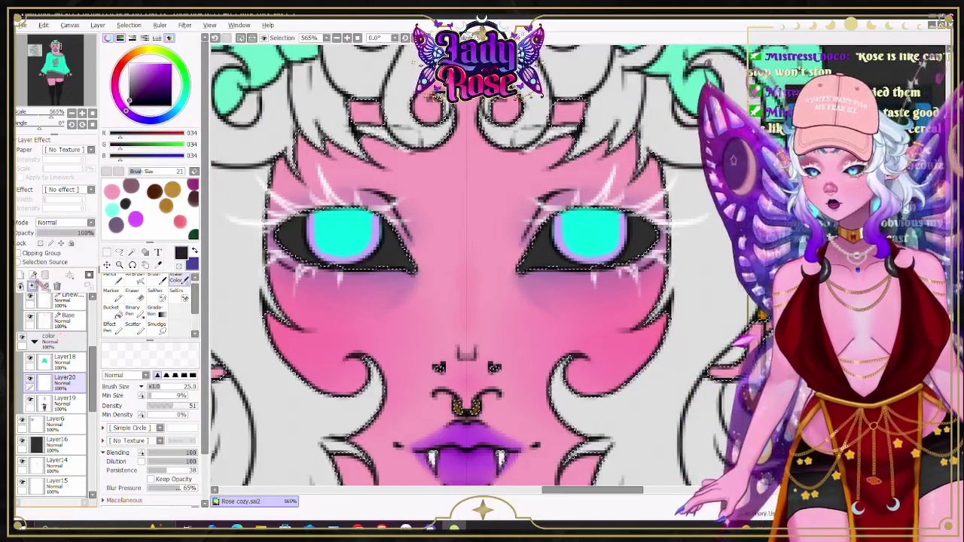
pyautogui.click(31, 276)
# Step: Draw the right eye's dark lines with the Pencil at size 4, erasing touch-ups with a smaller eraser
pyautogui.click(134, 283)
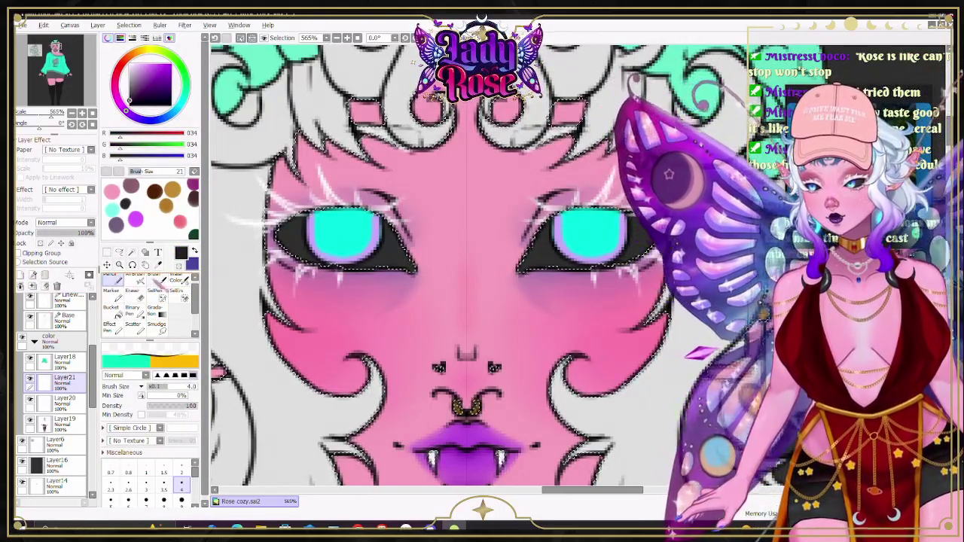
pyautogui.scroll(1, 181, 482)
pyautogui.click(183, 482)
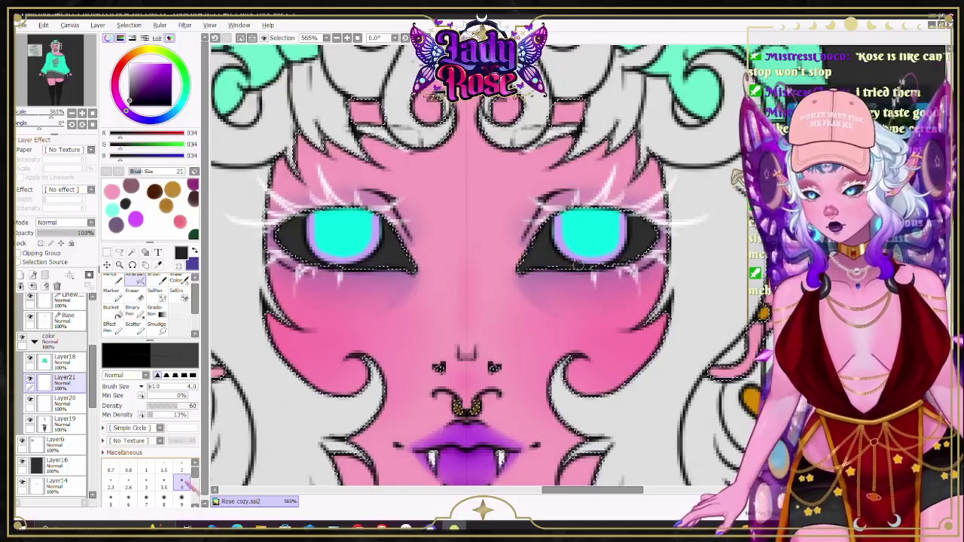
pyautogui.scroll(2, 727, 215)
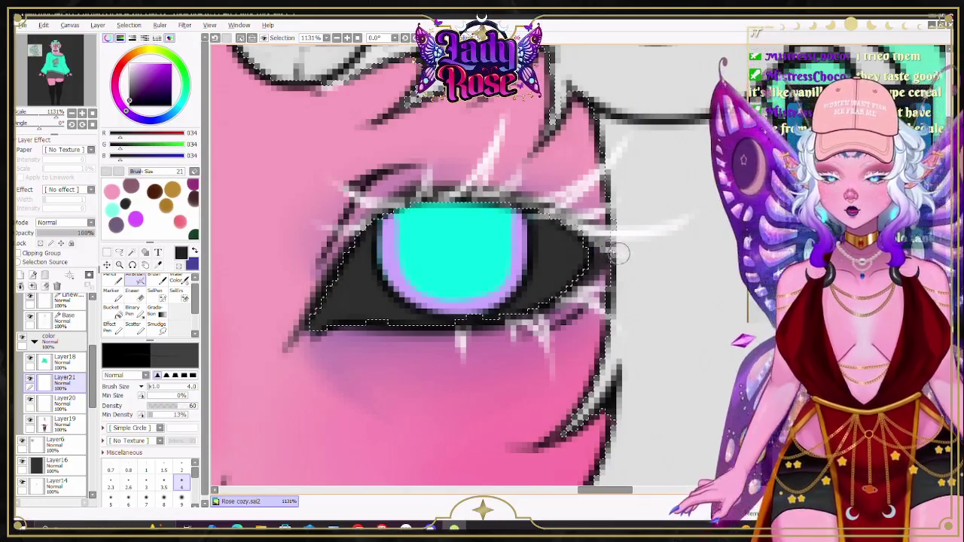
pyautogui.press('e')
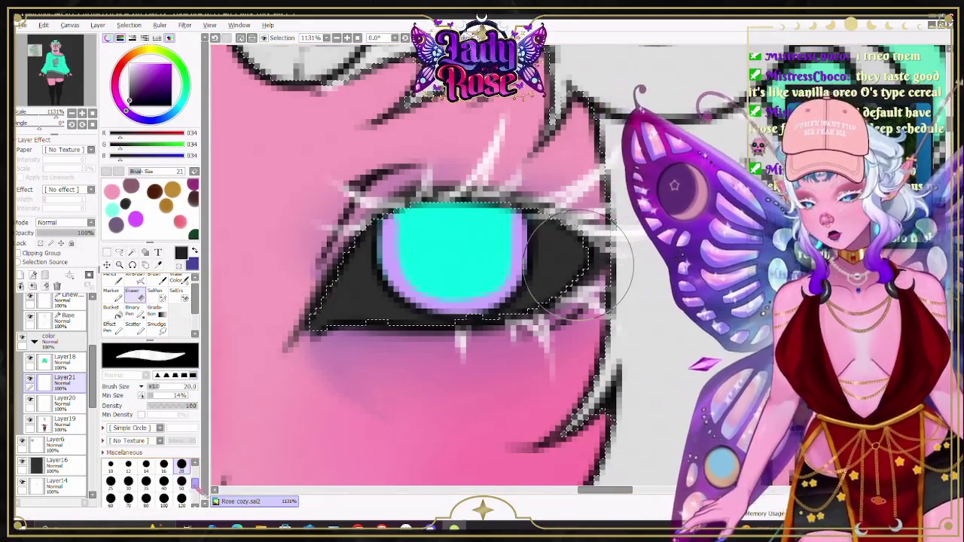
pyautogui.press('[')
pyautogui.press('[')
pyautogui.press('[')
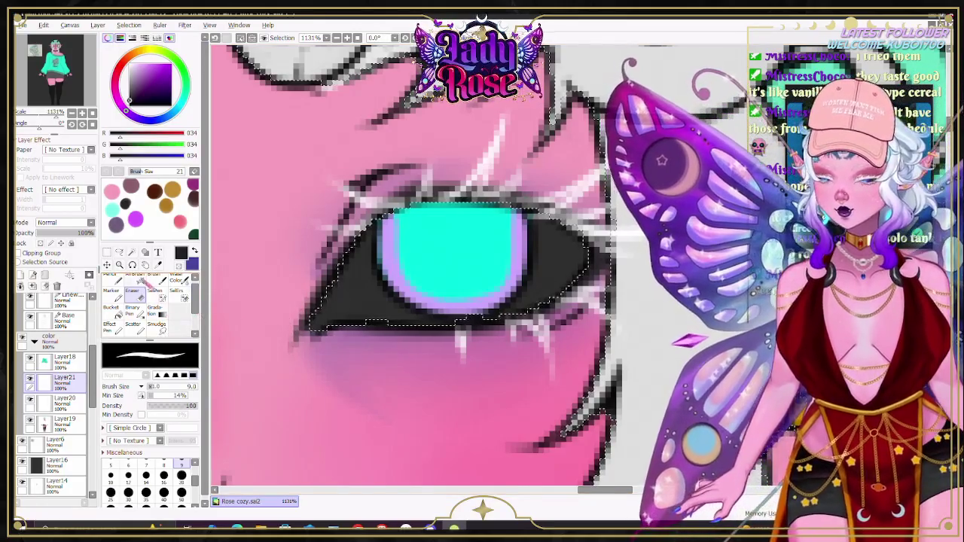
pyautogui.press('n')
pyautogui.scroll(-5, 413, 231)
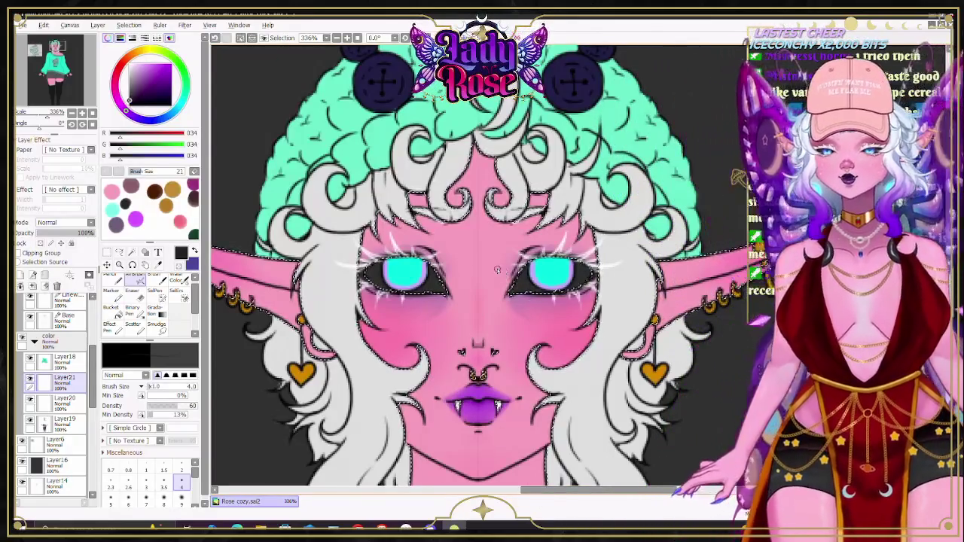
# Step: Zoom out to view the whole figure
pyautogui.scroll(3, 501, 268)
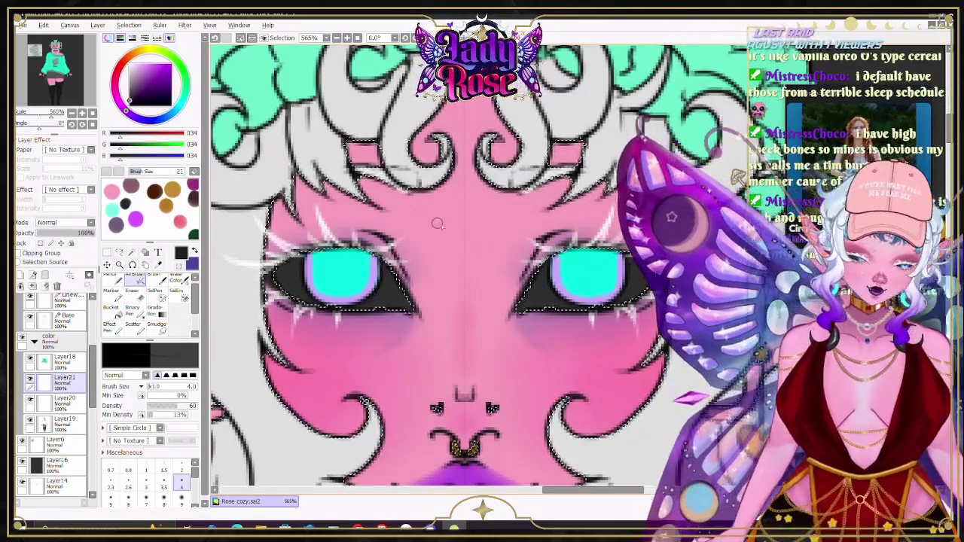
pyautogui.scroll(-2, 502, 259)
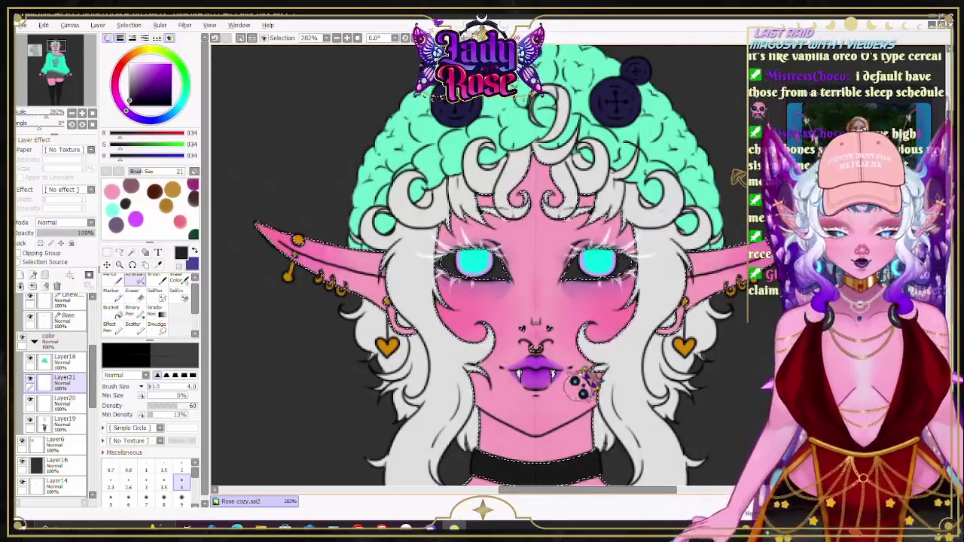
pyautogui.scroll(-3, 234, 431)
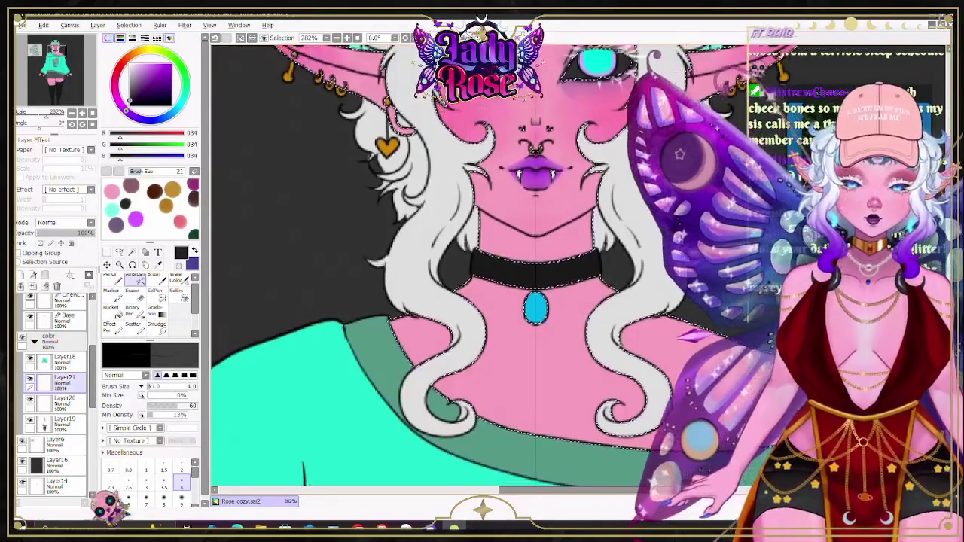
pyautogui.scroll(2, 233, 431)
pyautogui.scroll(1, 234, 431)
pyautogui.scroll(-3, 234, 430)
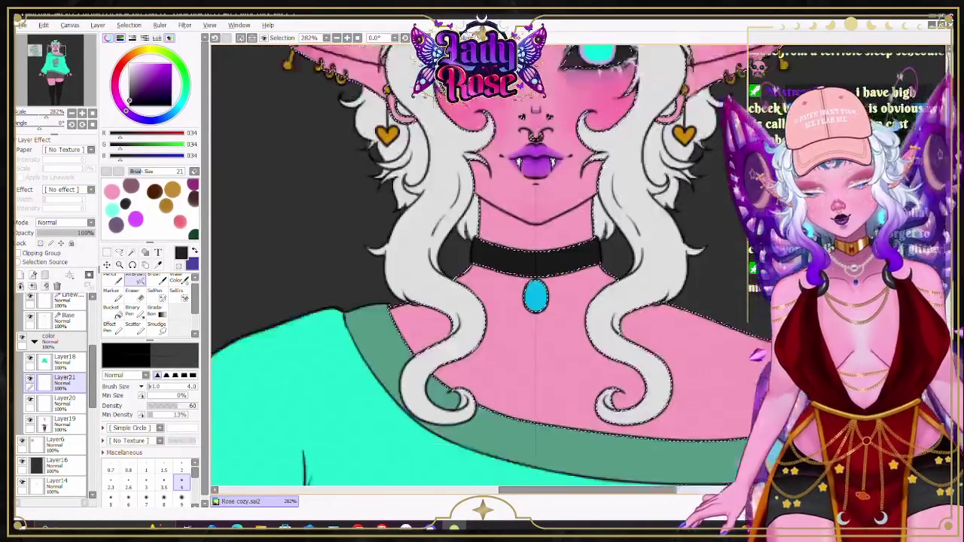
pyautogui.scroll(-10, 233, 431)
pyautogui.scroll(7, 234, 430)
pyautogui.scroll(2, 234, 431)
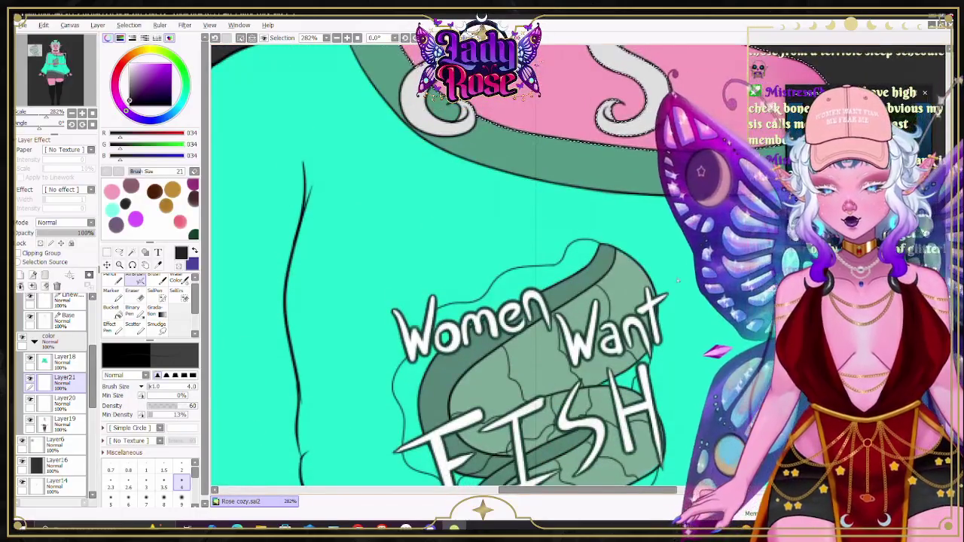
pyautogui.hotkey('ctrl', 'alt', '0')
# Step: Add Layer22 above Layer18 and make deep indigo (71, 68, 154) the drawing colour
pyautogui.scroll(3, 445, 91)
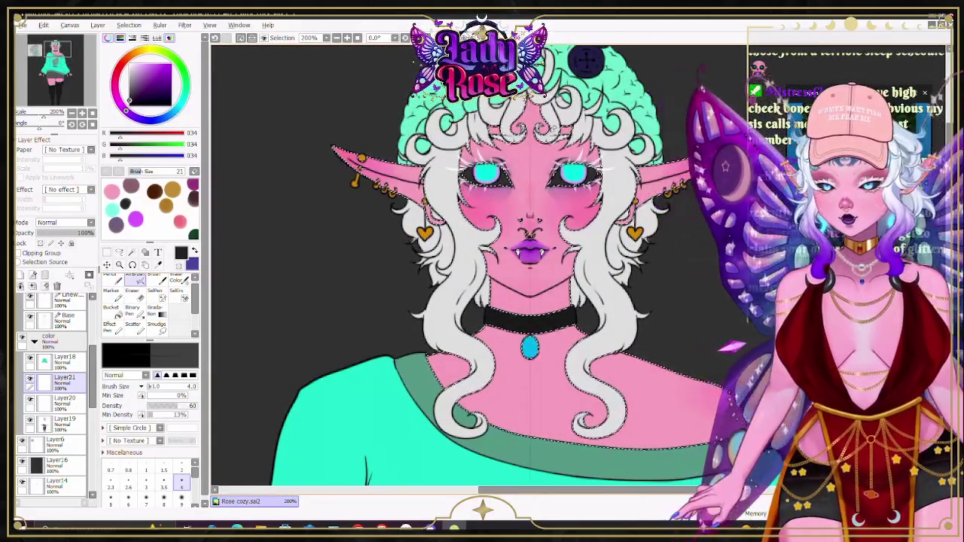
pyautogui.scroll(1, 509, 214)
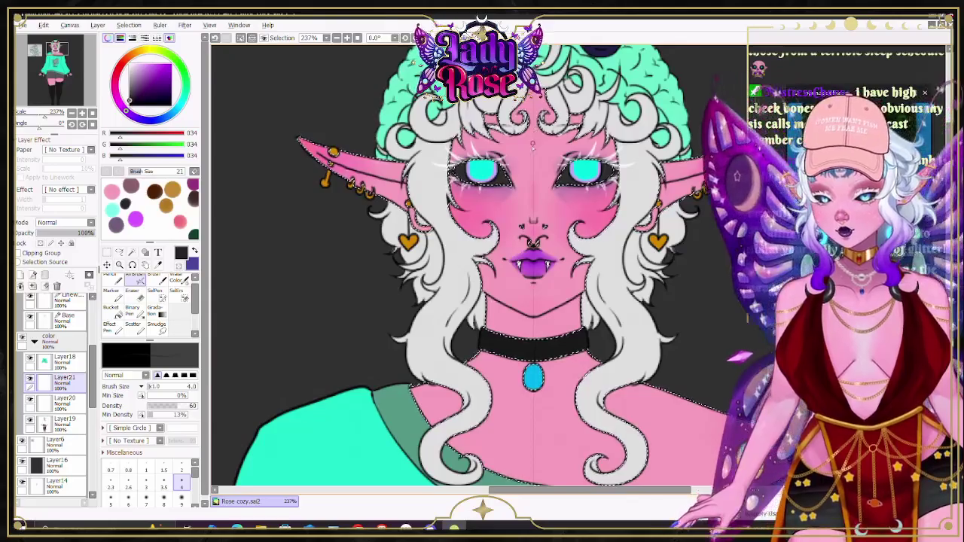
pyautogui.scroll(2, 532, 145)
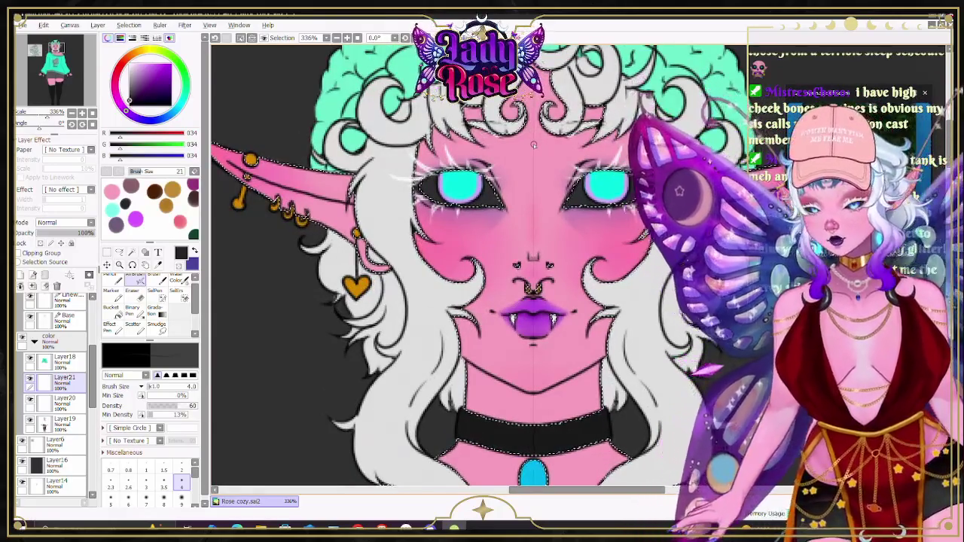
pyautogui.click(21, 276)
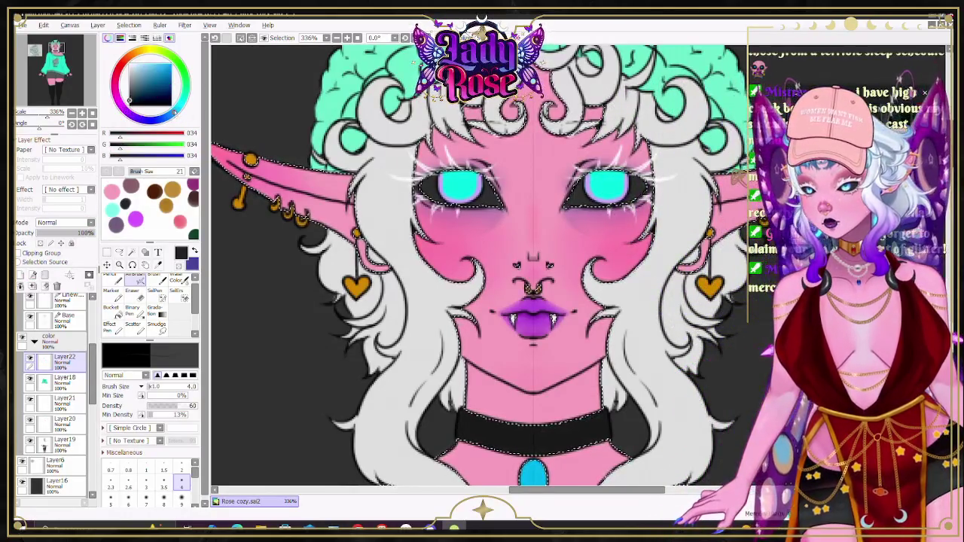
pyautogui.click(193, 250)
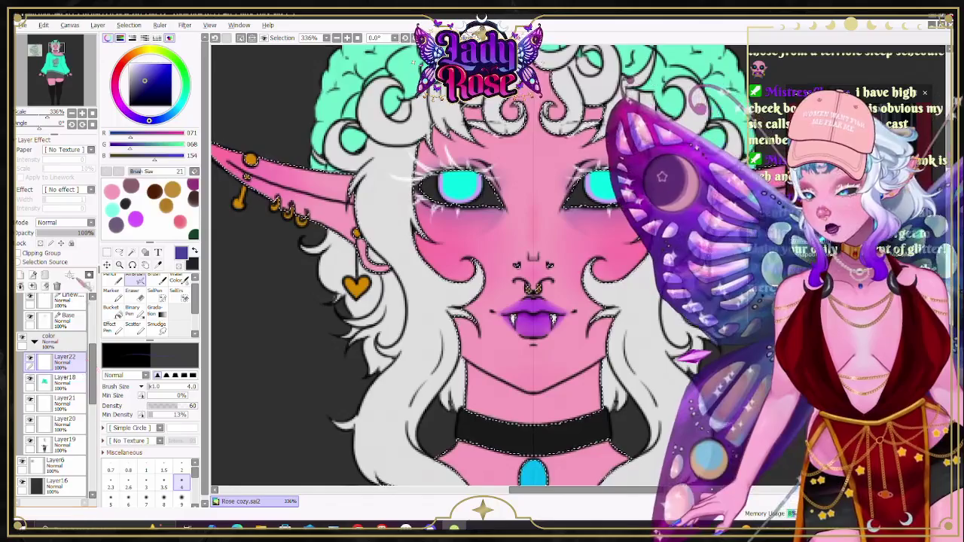
# Step: Set Layer22's blending mode to Shade
pyautogui.click(65, 222)
pyautogui.click(57, 277)
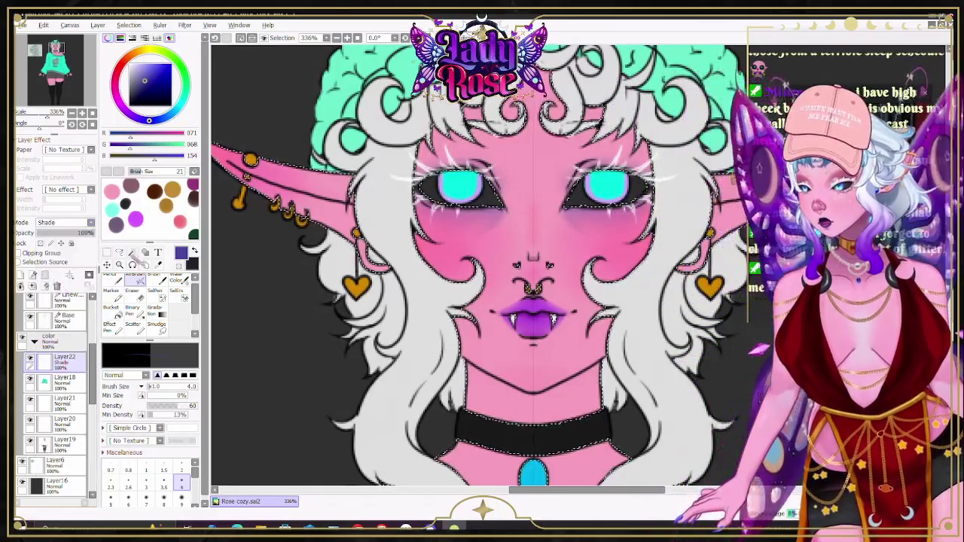
pyautogui.scroll(2, 578, 265)
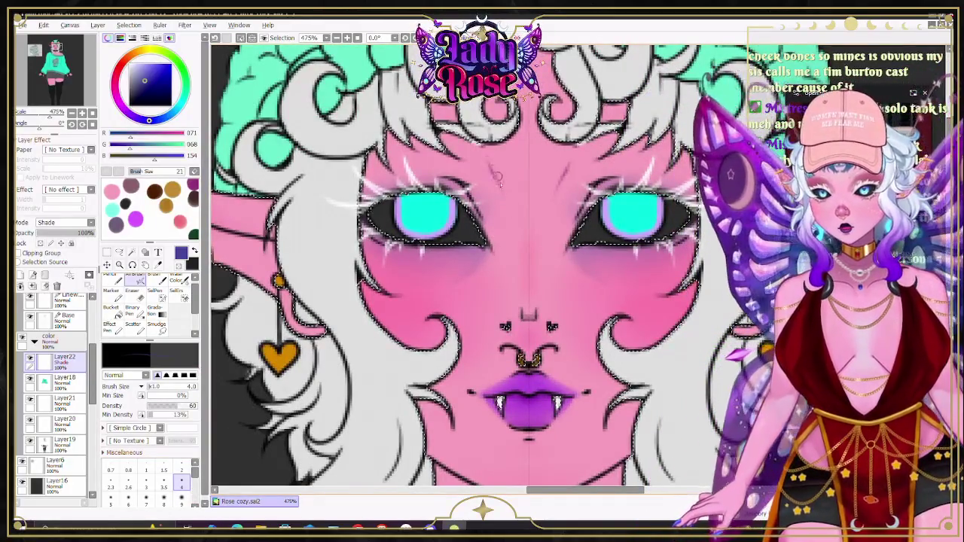
# Step: Paint deep indigo crease lines from the brows down beside the nose with the Pencil
pyautogui.moveTo(485, 157); pyautogui.dragTo(496, 185)
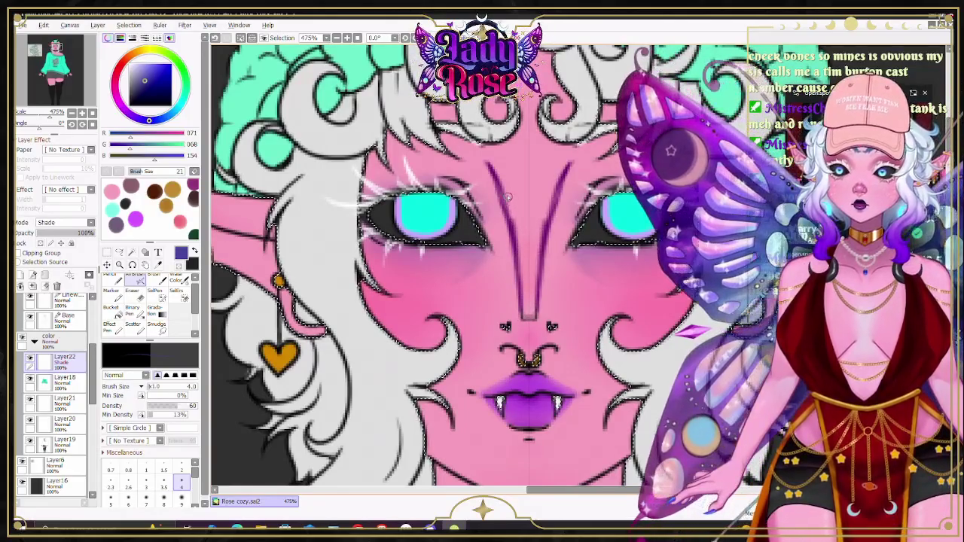
pyautogui.moveTo(515, 238); pyautogui.dragTo(476, 154)
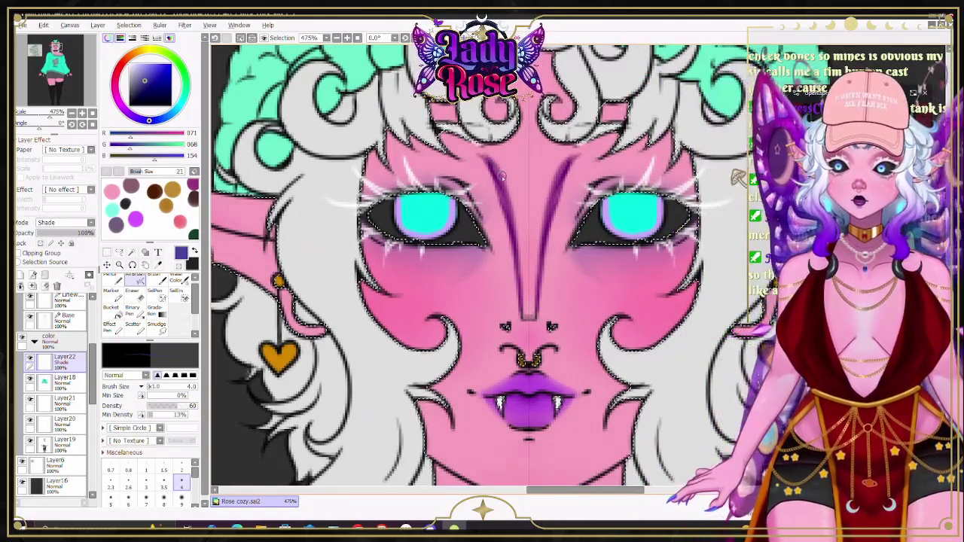
pyautogui.moveTo(553, 196); pyautogui.dragTo(542, 259)
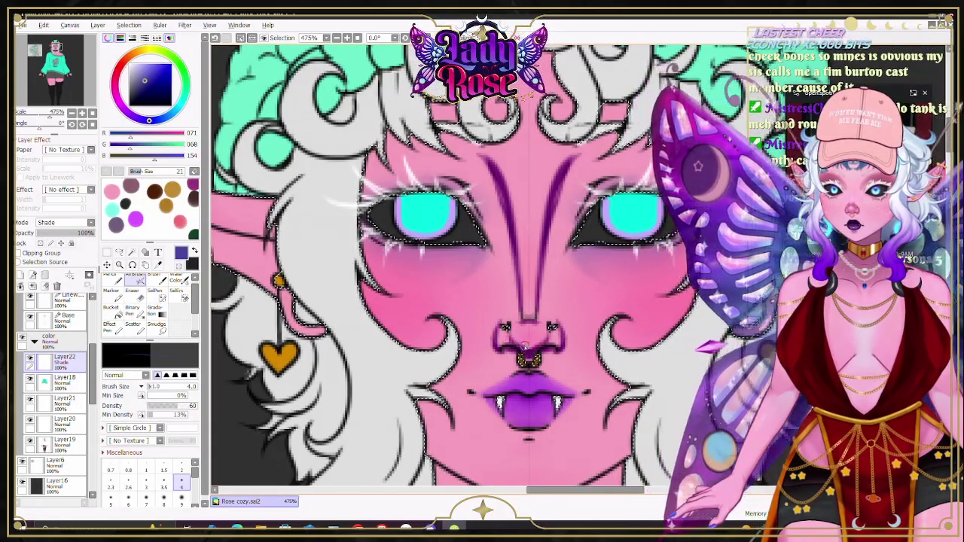
pyautogui.scroll(-3, 739, 177)
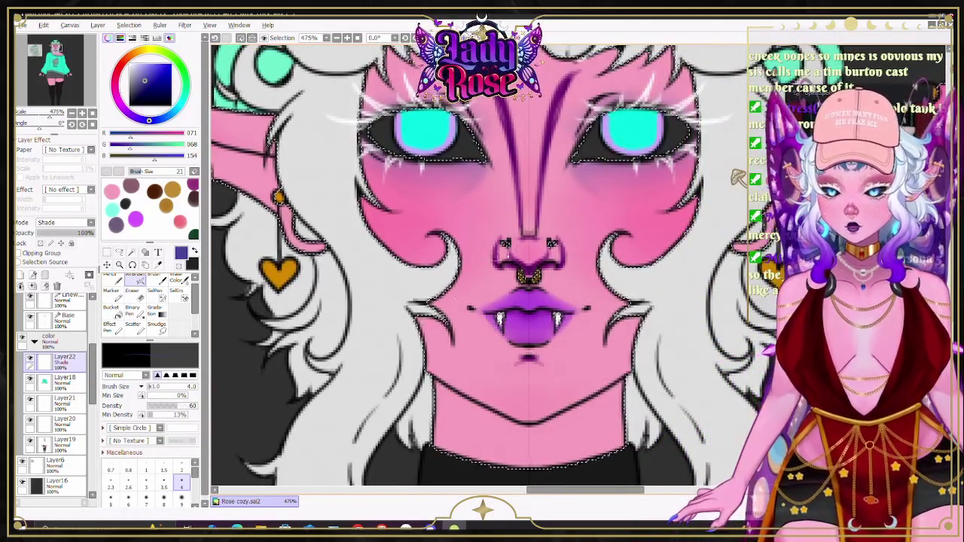
pyautogui.scroll(-1, 624, 209)
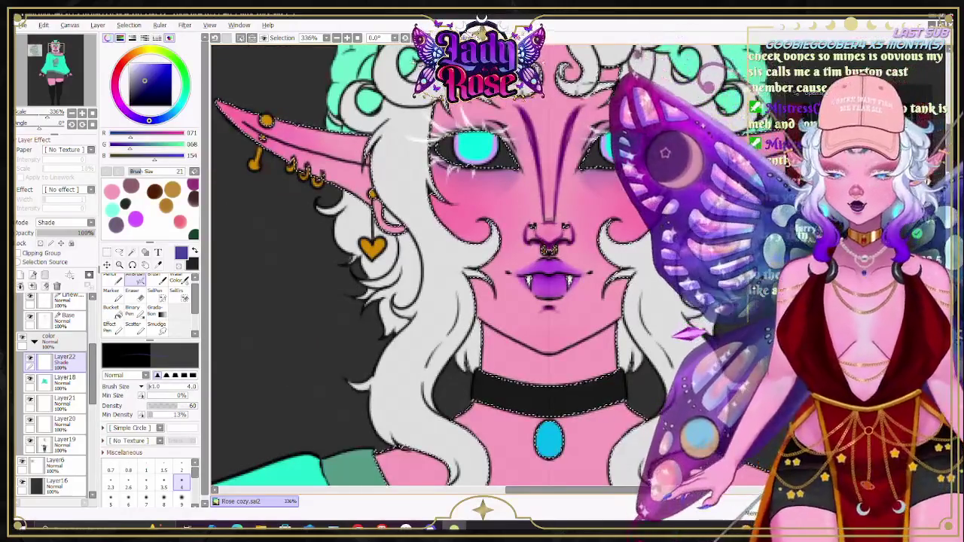
# Step: Zoom around the face and neck while shading cheeks, ear tips, under the jaw and collarbones
pyautogui.scroll(2, 738, 176)
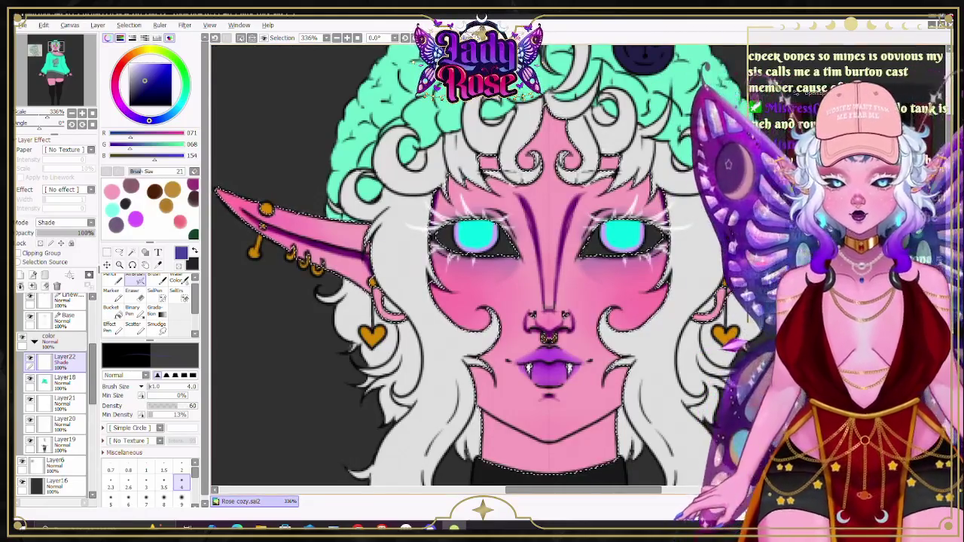
pyautogui.scroll(-3, 548, 228)
pyautogui.scroll(2, 495, 273)
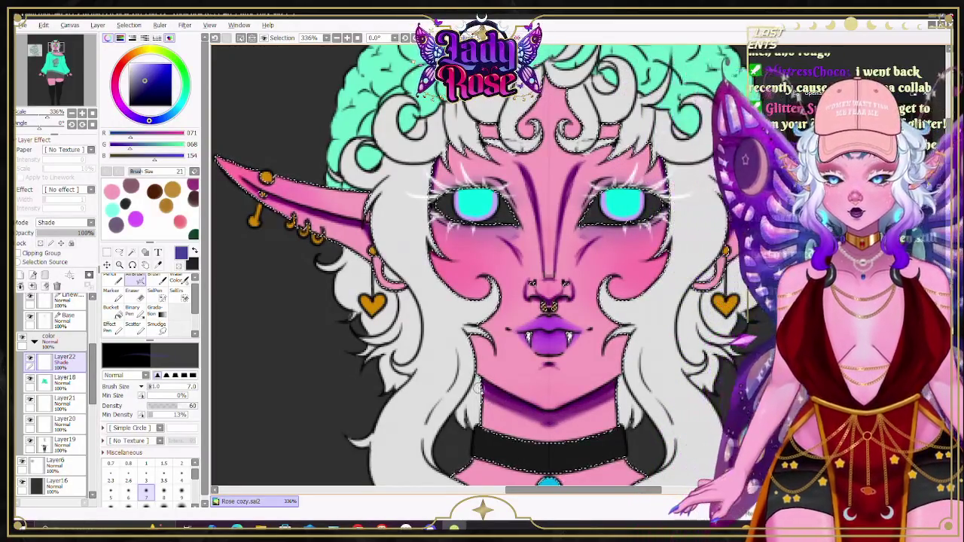
pyautogui.scroll(-3, 551, 254)
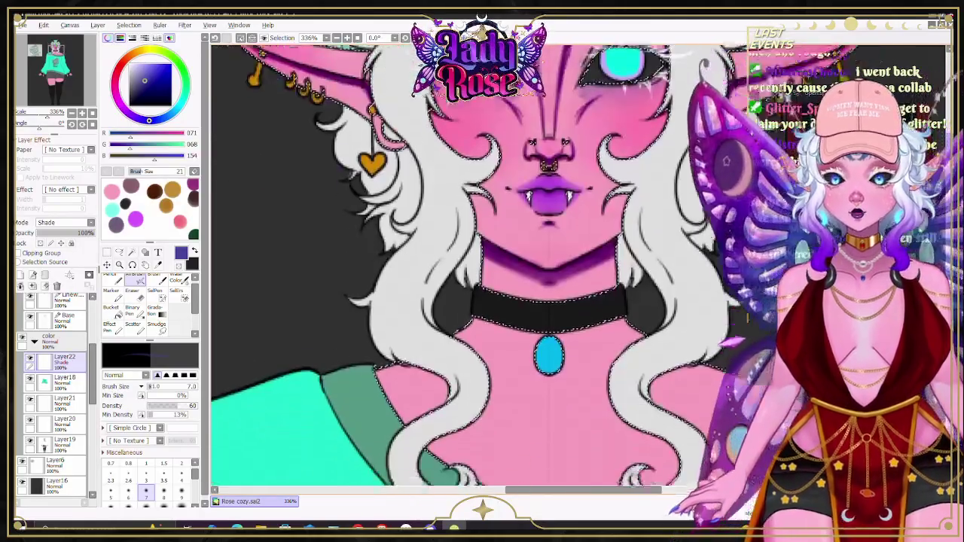
pyautogui.scroll(-3, 551, 255)
pyautogui.scroll(-2, 552, 254)
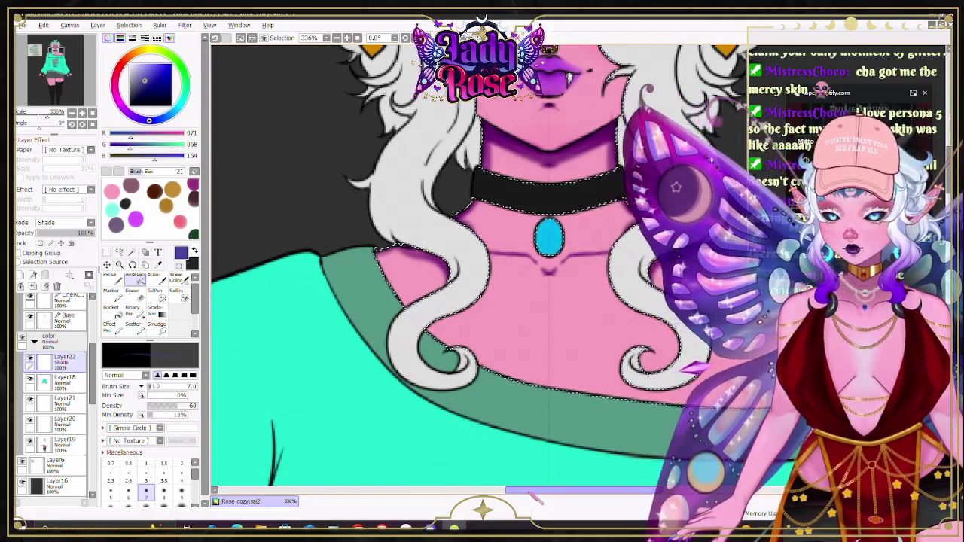
# Step: Select the Water Color blending brush, confirm its tool properties, and set size 16
pyautogui.hscroll(3, 609, 434)
pyautogui.scroll(-3, 609, 433)
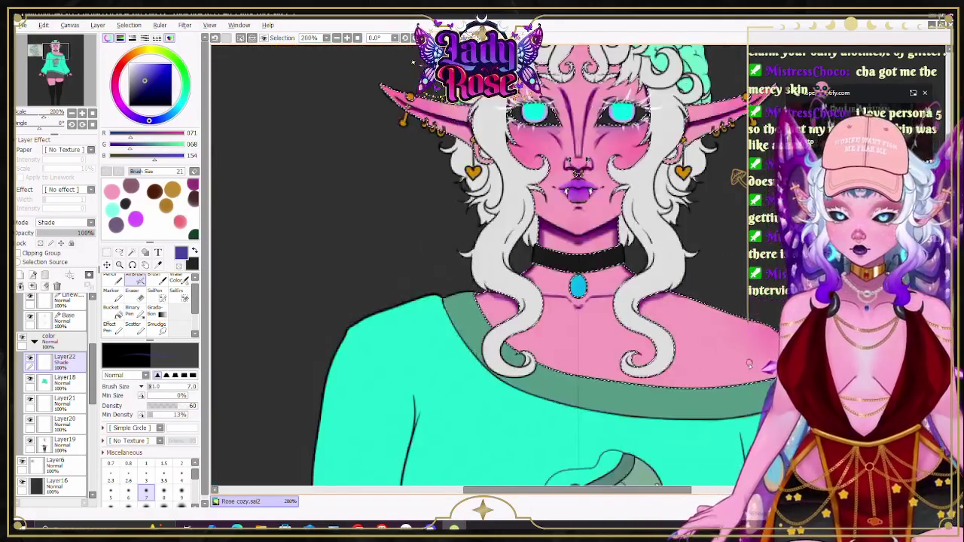
pyautogui.scroll(2, 609, 433)
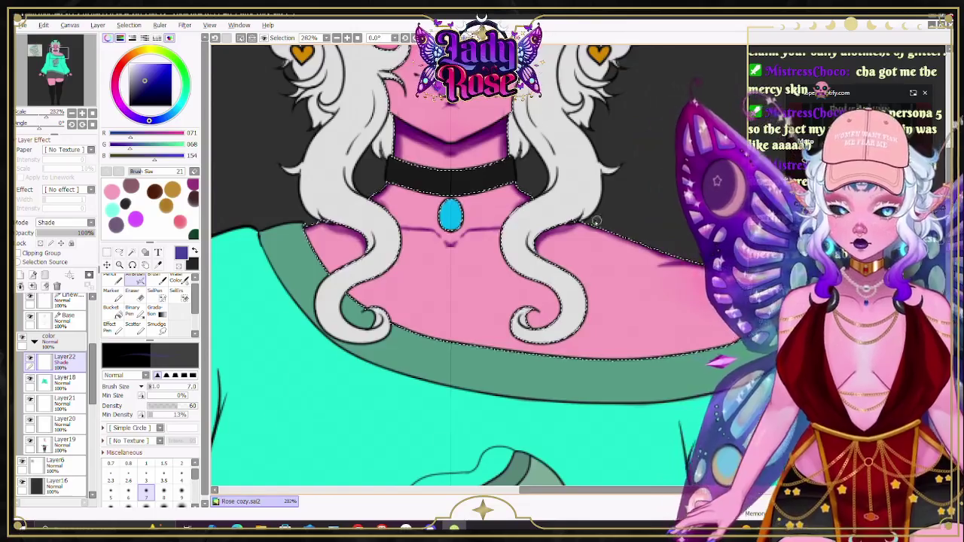
pyautogui.scroll(-1, 695, 233)
pyautogui.scroll(1, 519, 139)
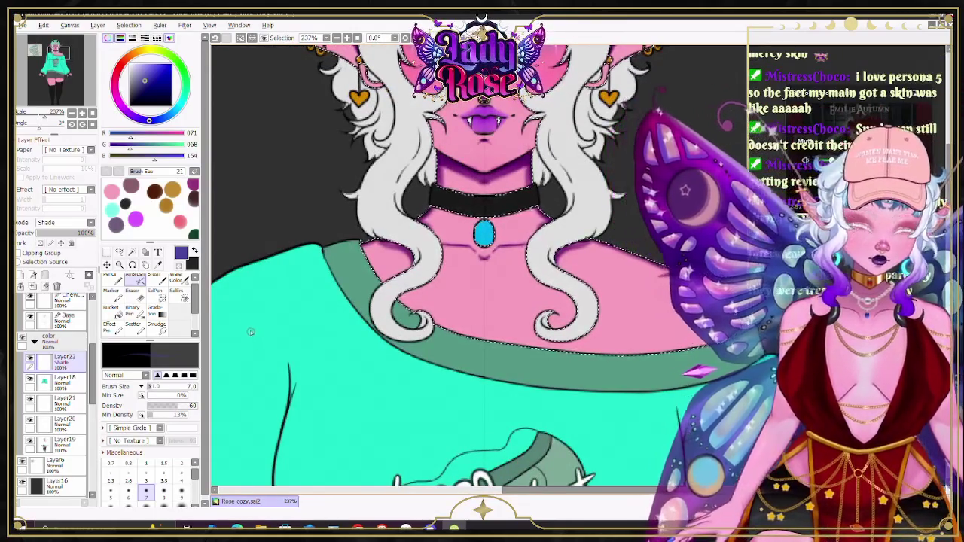
pyautogui.doubleClick(177, 280)
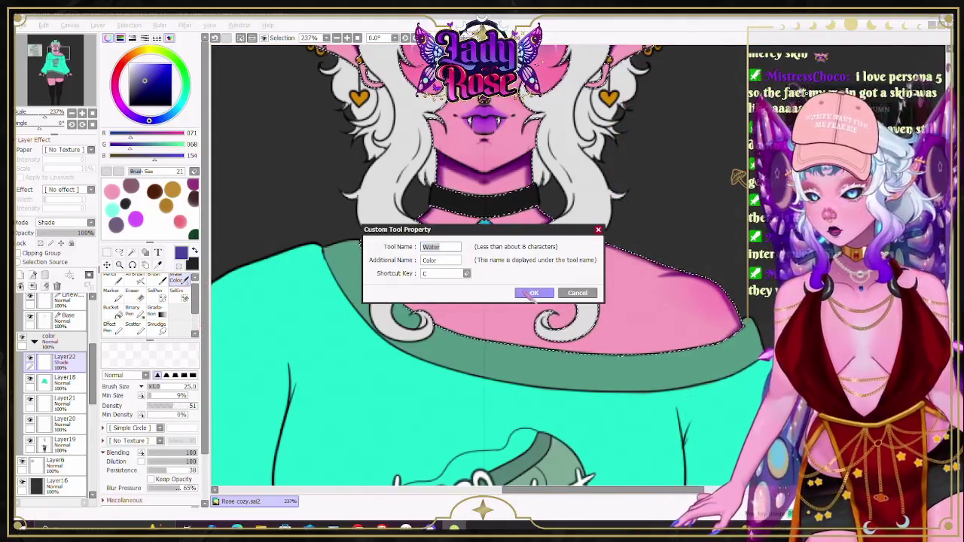
pyautogui.click(534, 294)
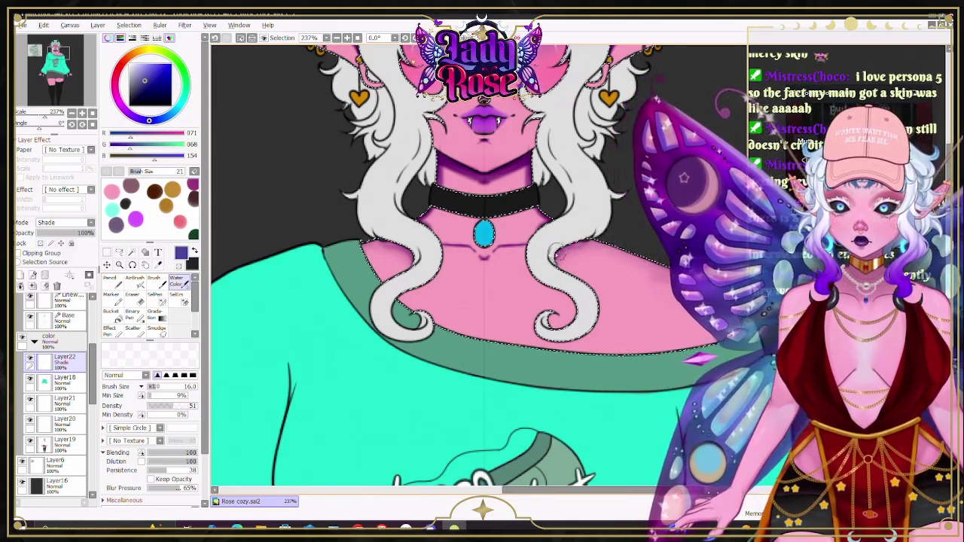
pyautogui.scroll(-1, 667, 243)
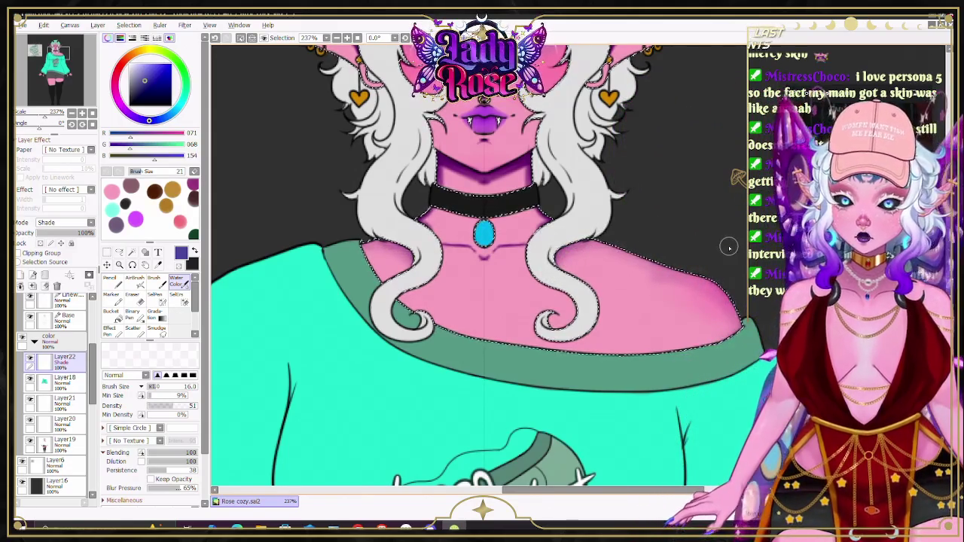
pyautogui.scroll(-1, 700, 213)
pyautogui.scroll(3, 602, 192)
pyautogui.scroll(1, 601, 194)
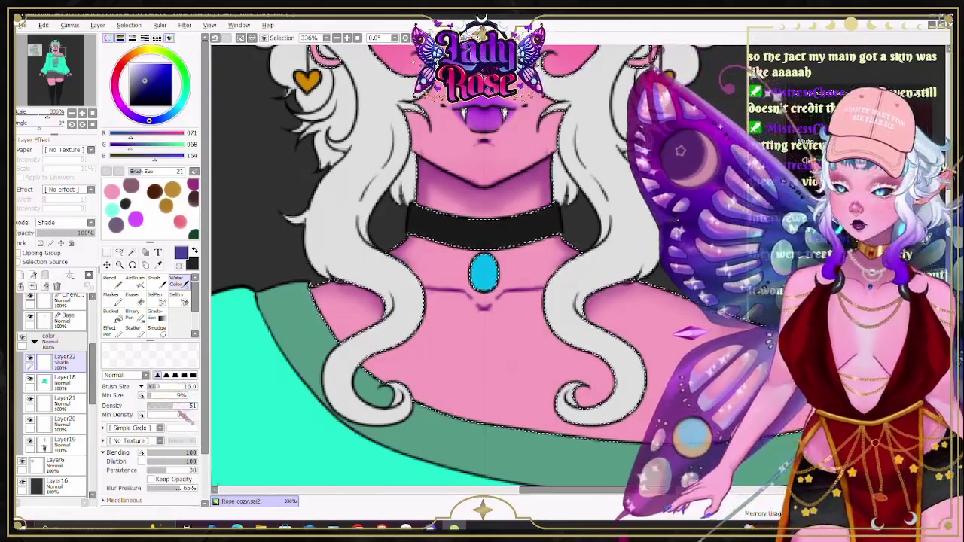
pyautogui.scroll(-3, 174, 339)
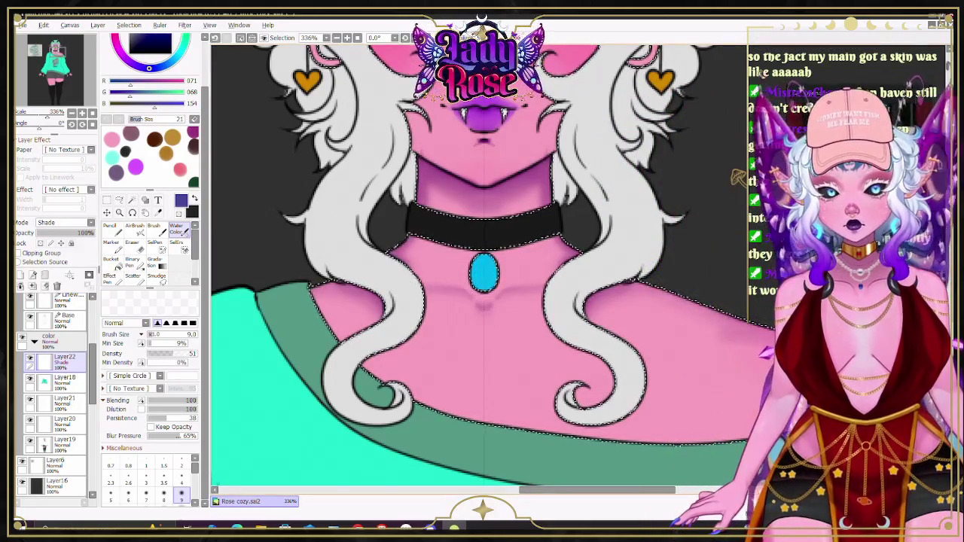
pyautogui.scroll(3, 549, 327)
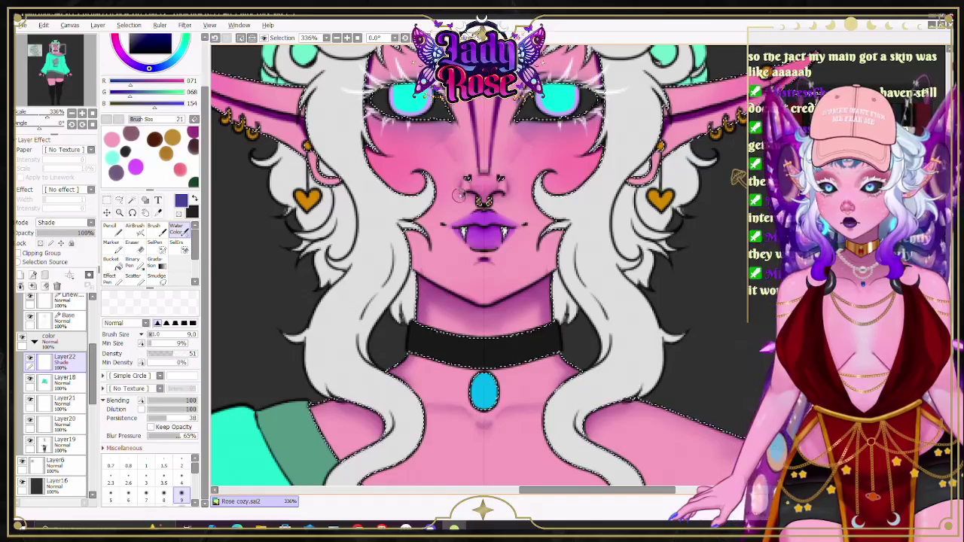
pyautogui.scroll(3, 483, 264)
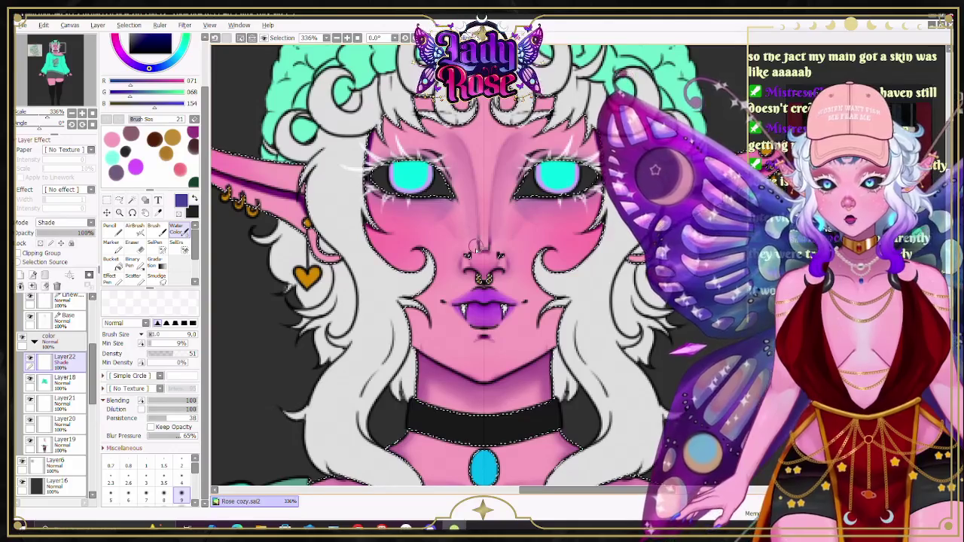
# Step: Fit the whole elf and shirt reference in view, pick a muted rose pink, and select the airbrush
pyautogui.press('Home')
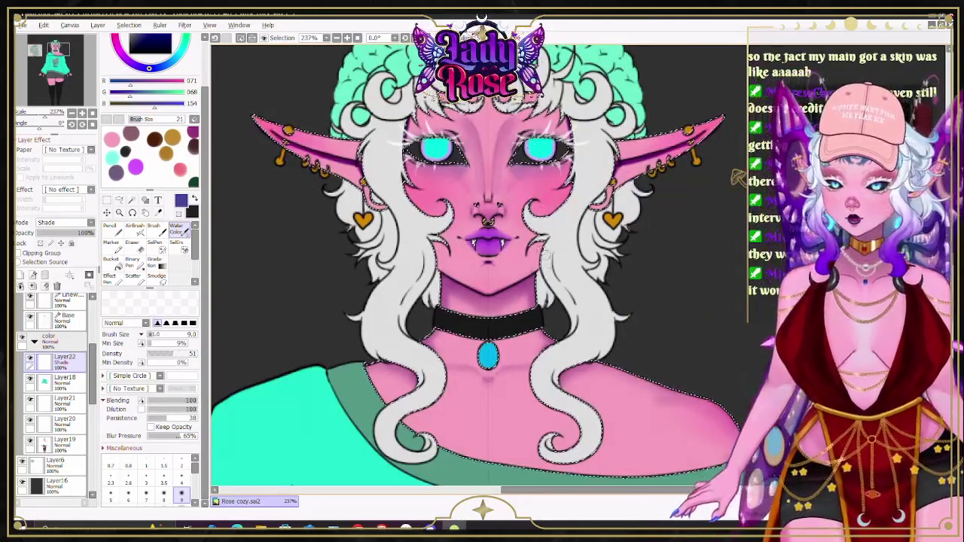
pyautogui.scroll(-1, 482, 302)
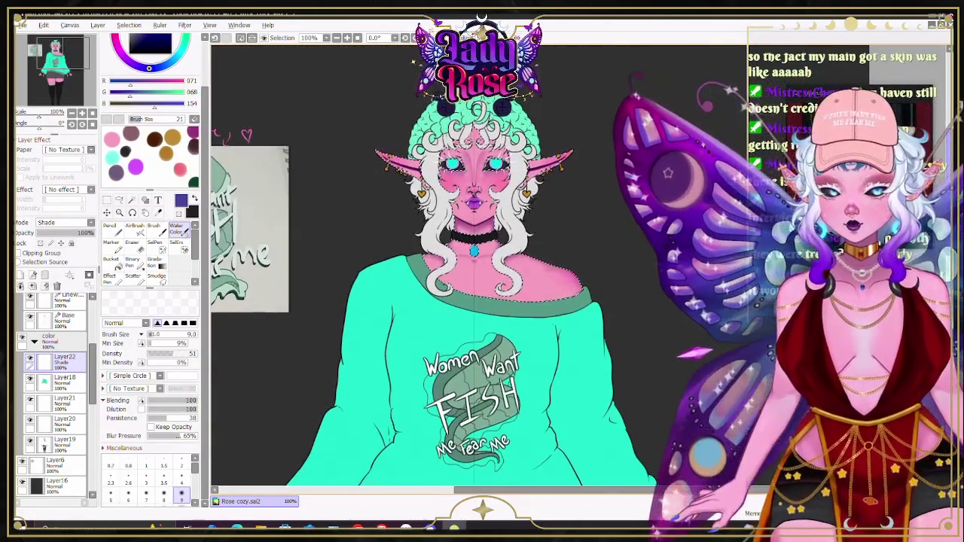
pyautogui.scroll(-4, 482, 301)
pyautogui.scroll(-2, 482, 301)
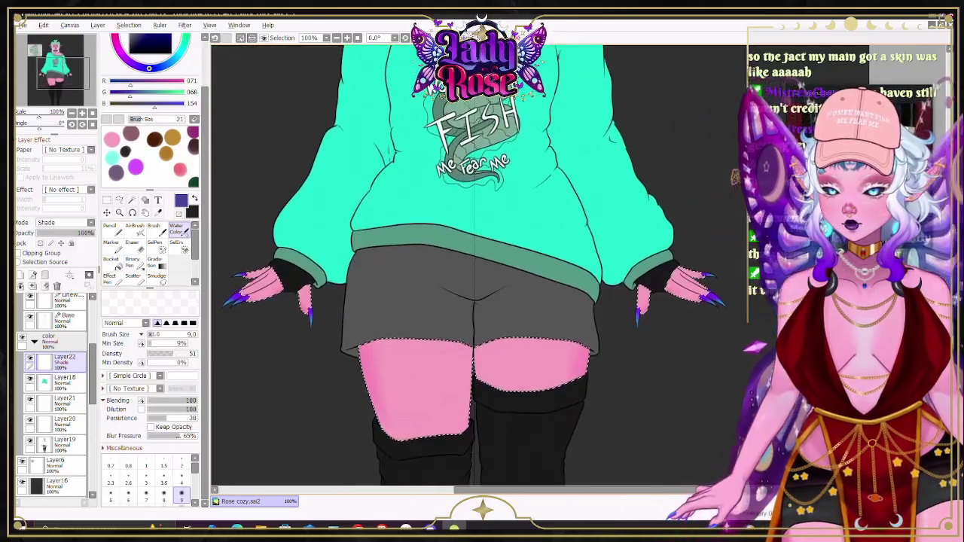
pyautogui.scroll(2, 482, 301)
pyautogui.scroll(3, 482, 301)
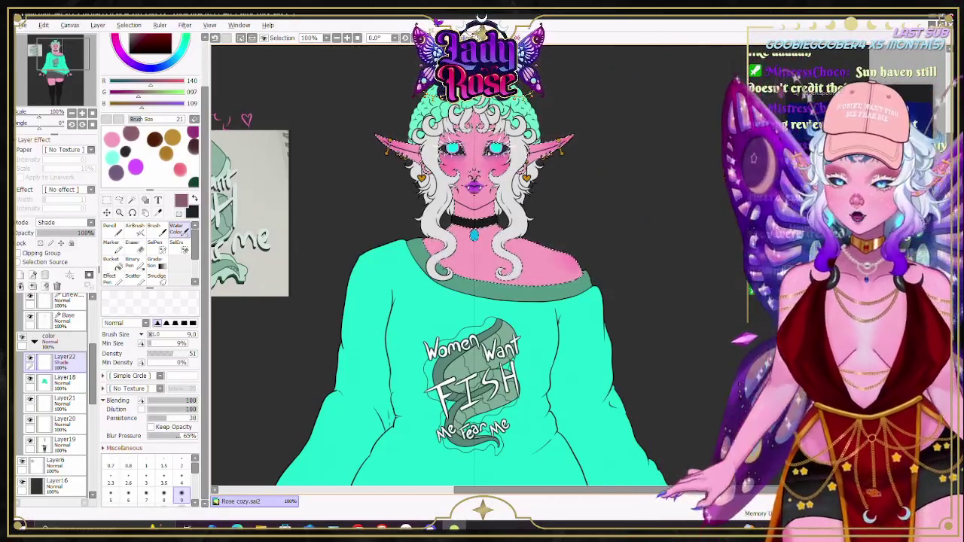
pyautogui.scroll(3, 452, 189)
pyautogui.scroll(-3, 452, 226)
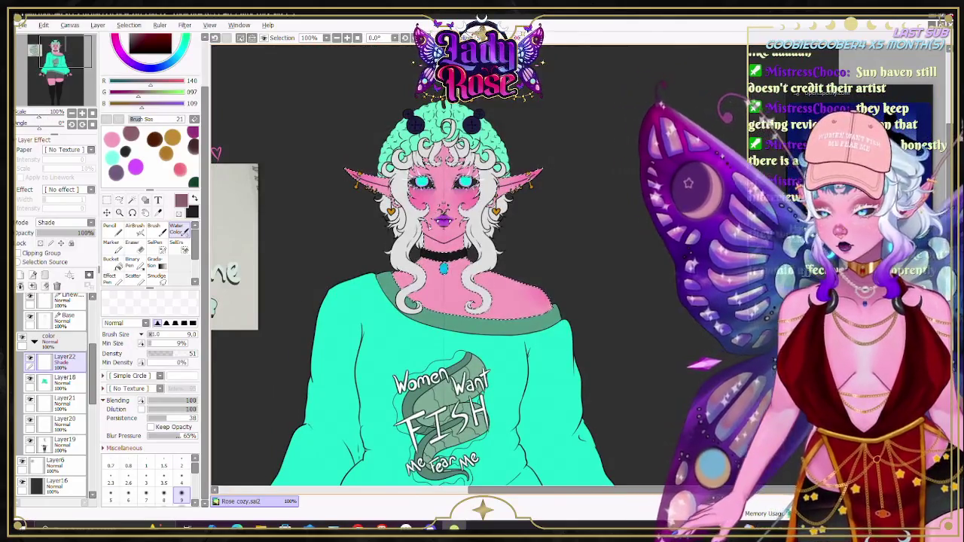
pyautogui.scroll(1, 445, 226)
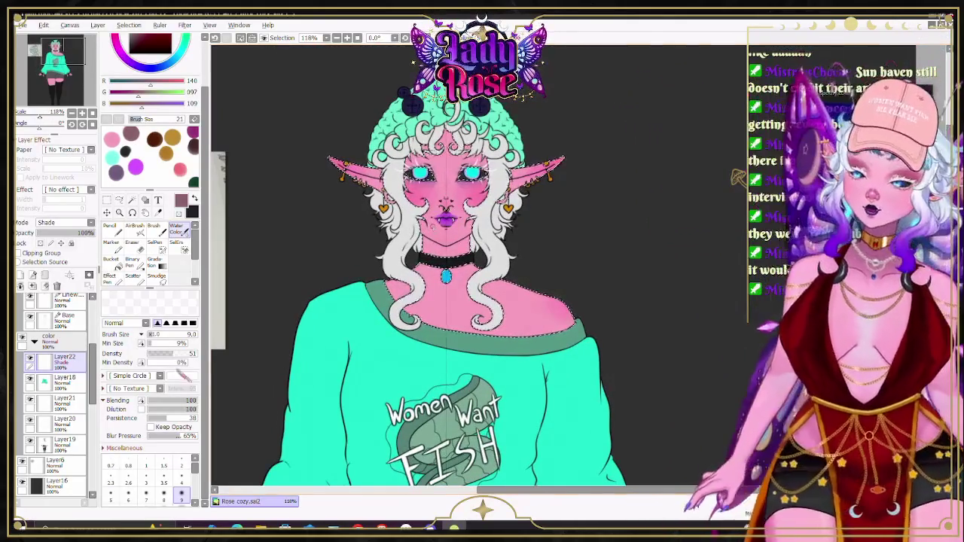
pyautogui.click(134, 226)
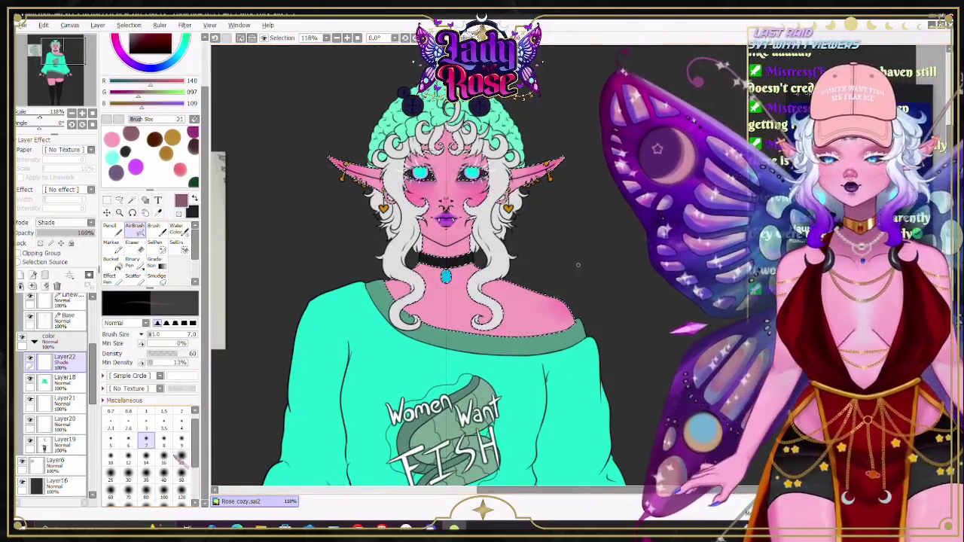
# Step: Set the soft airbrush size to 9
pyautogui.click(181, 437)
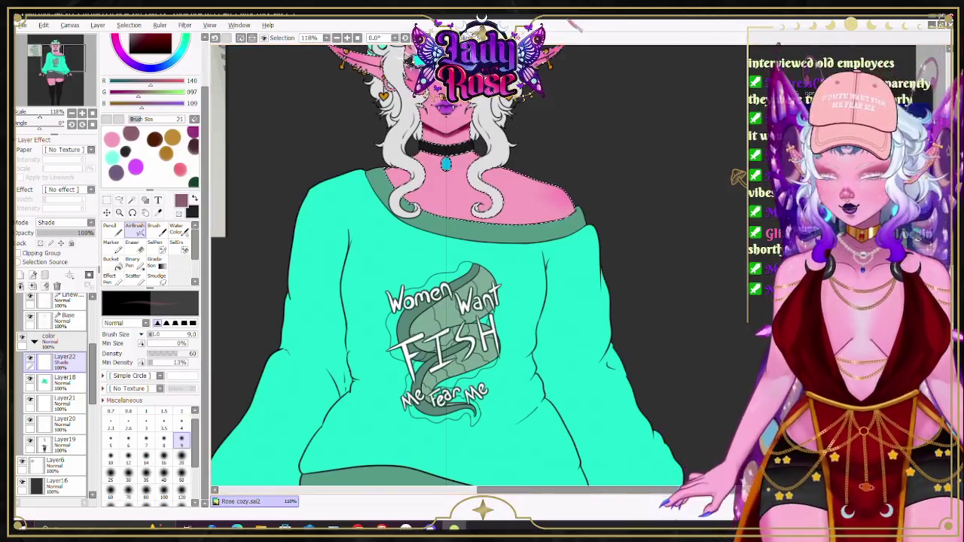
# Step: Airbrush a soft darker rose shadow along the chest and the right shoulder's top edge
pyautogui.scroll(4, 328, 256)
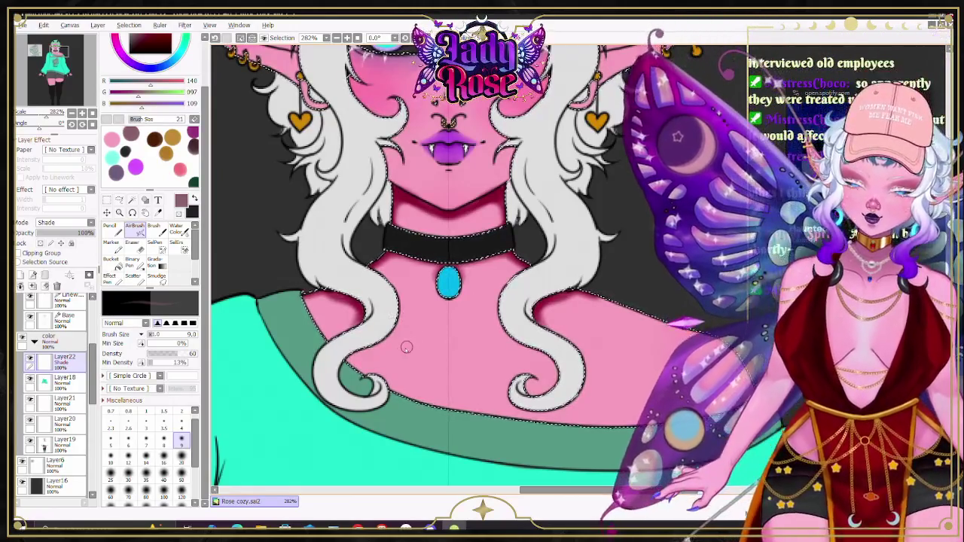
pyautogui.scroll(1, 384, 369)
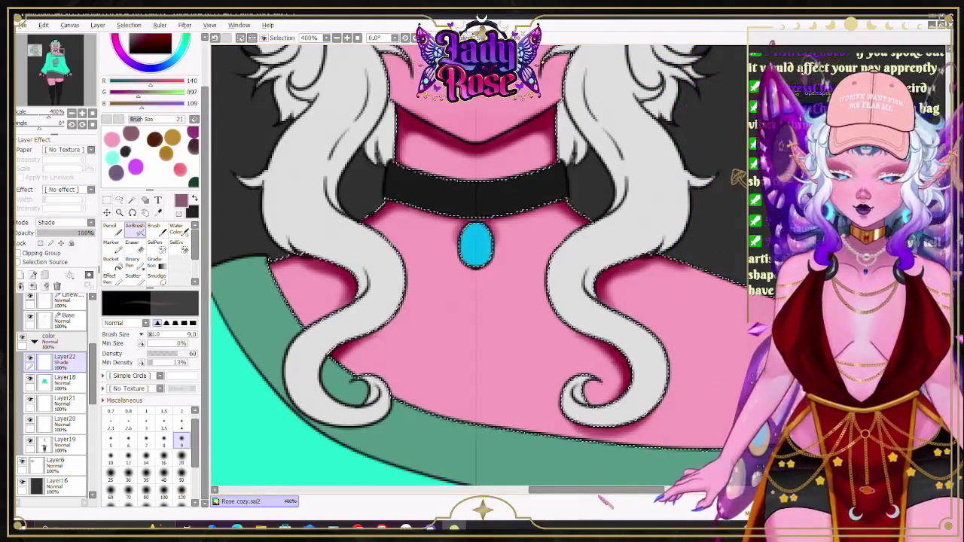
pyautogui.moveTo(598, 491); pyautogui.dragTo(631, 490)
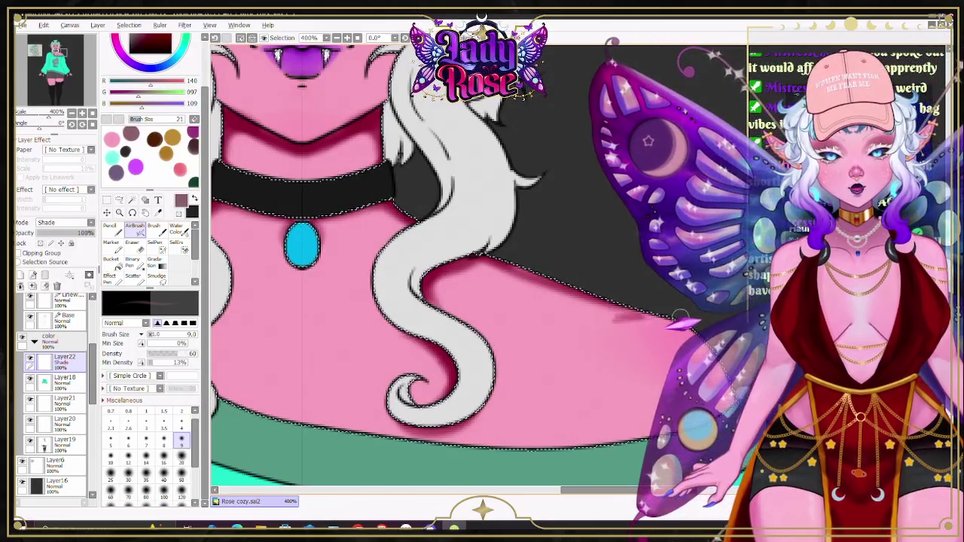
pyautogui.moveTo(611, 310); pyautogui.dragTo(680, 319)
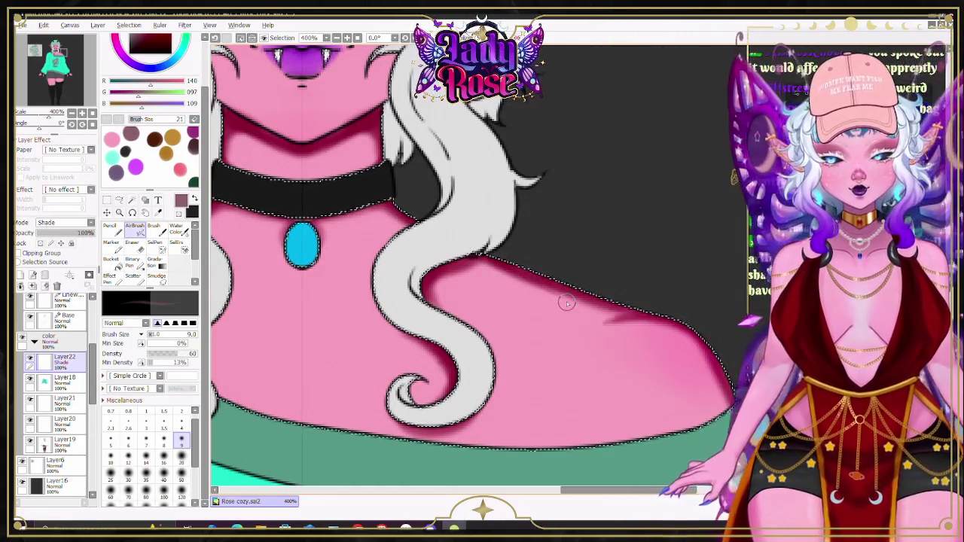
pyautogui.scroll(-5, 570, 316)
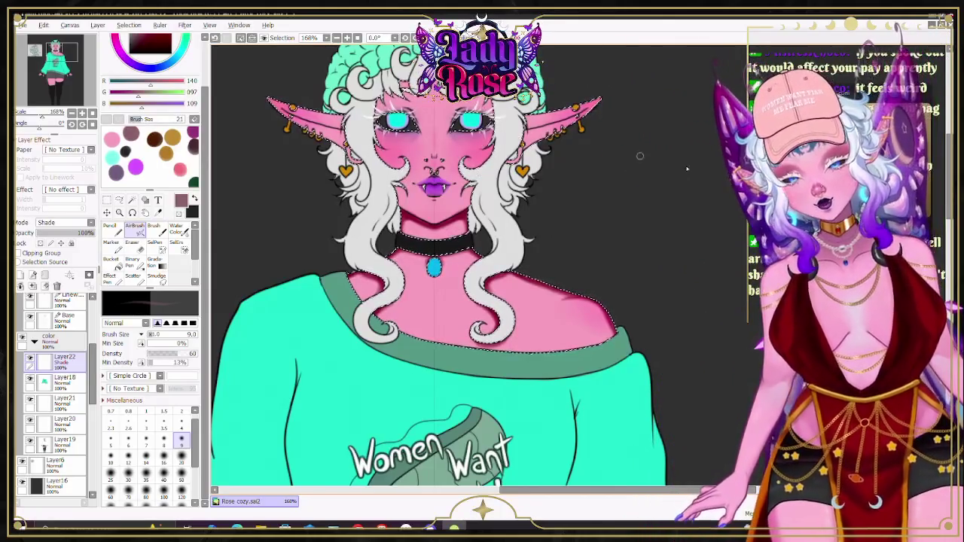
pyautogui.scroll(3, 429, 264)
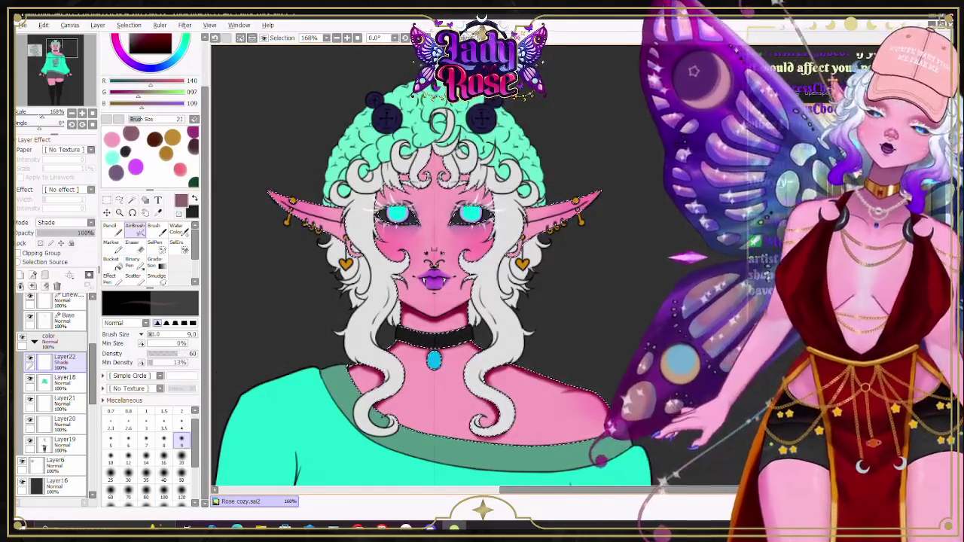
pyautogui.hscroll(-2, 433, 264)
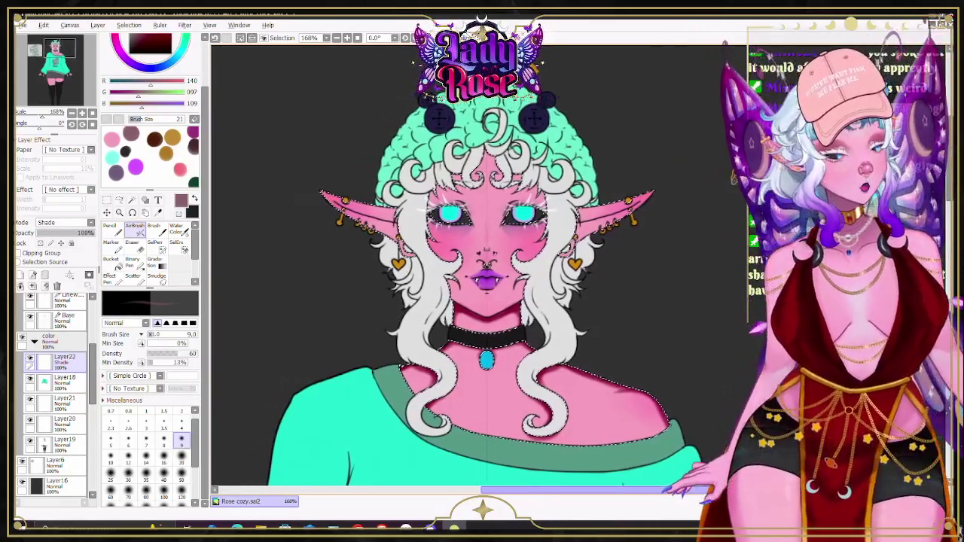
pyautogui.scroll(-1, 459, 263)
pyautogui.scroll(-3, 459, 264)
pyautogui.scroll(-1, 674, 416)
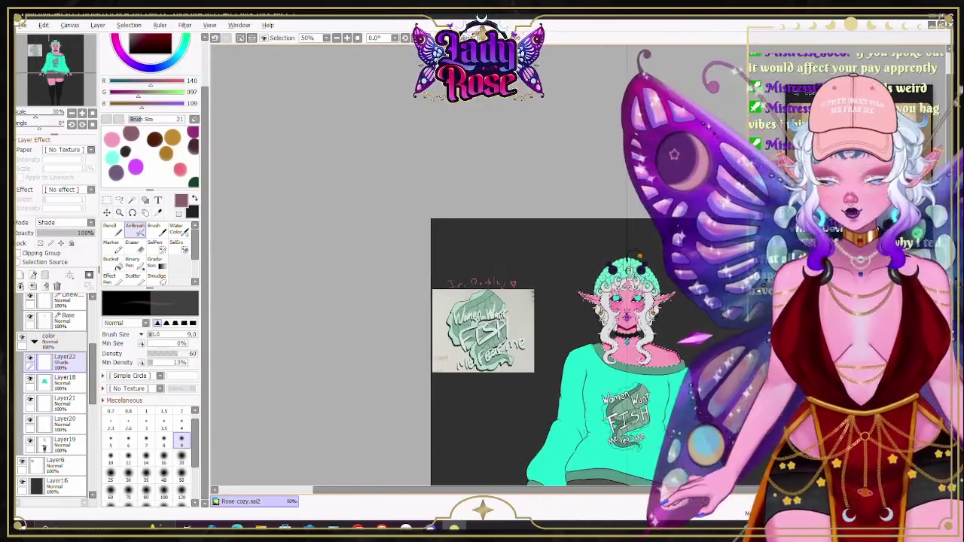
pyautogui.scroll(1, 607, 271)
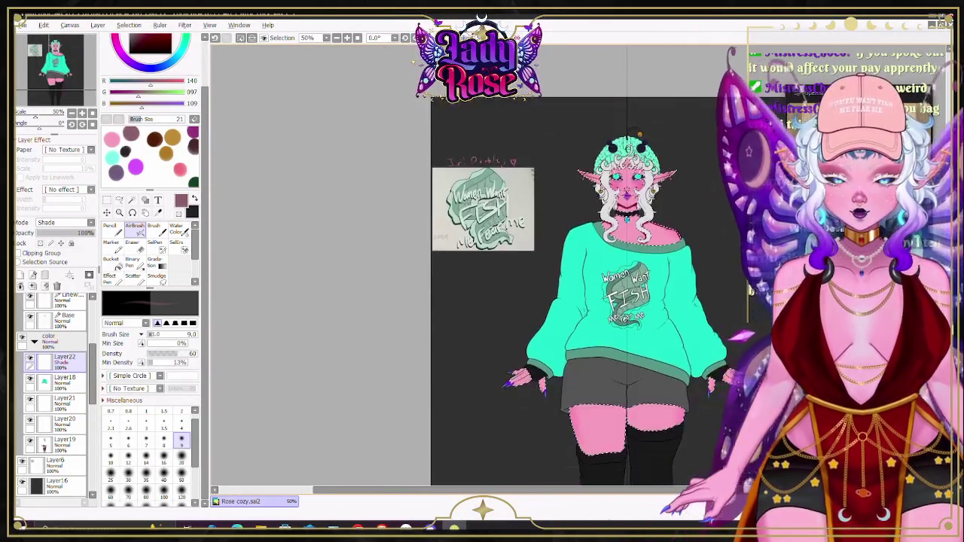
pyautogui.scroll(1, 606, 271)
pyautogui.scroll(2, 606, 271)
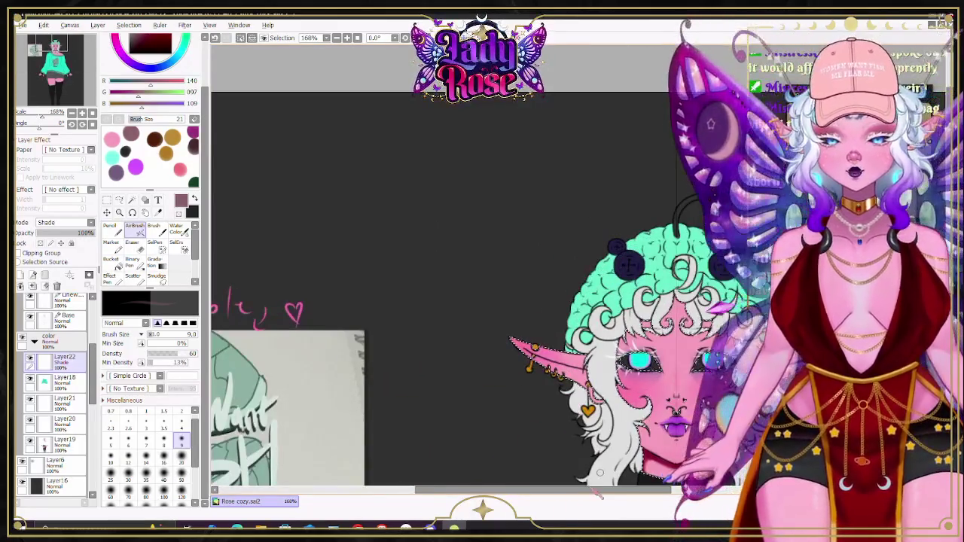
pyautogui.moveTo(601, 268); pyautogui.dragTo(495, 270)
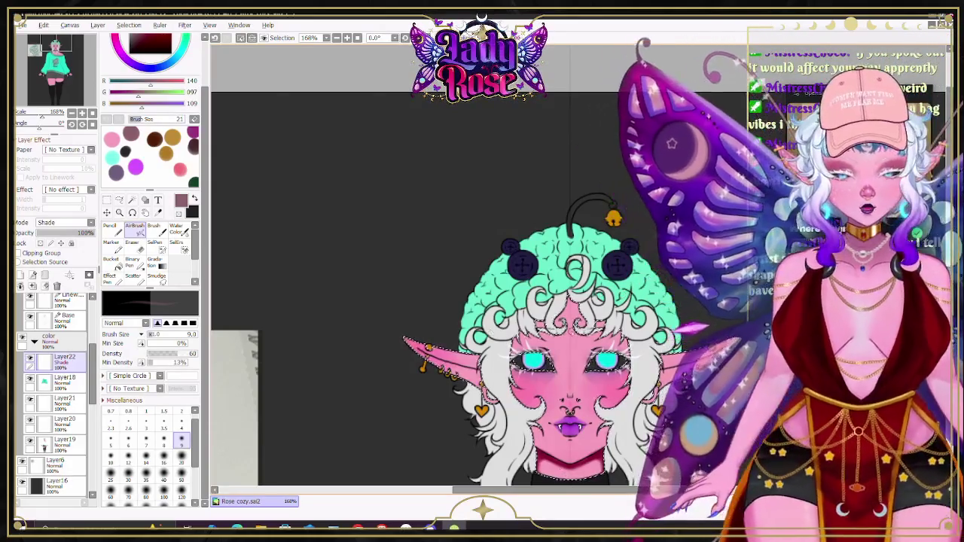
pyautogui.scroll(3, 571, 334)
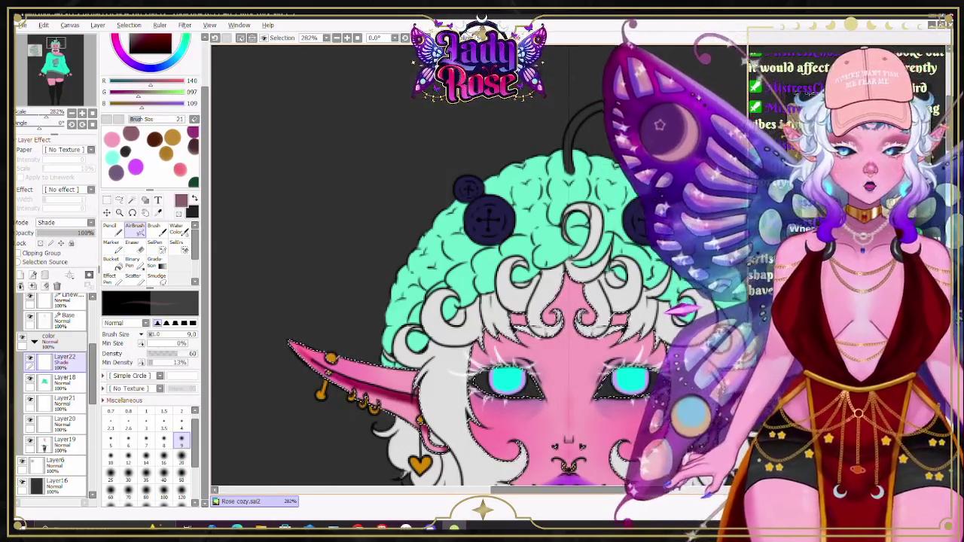
pyautogui.scroll(2, 722, 389)
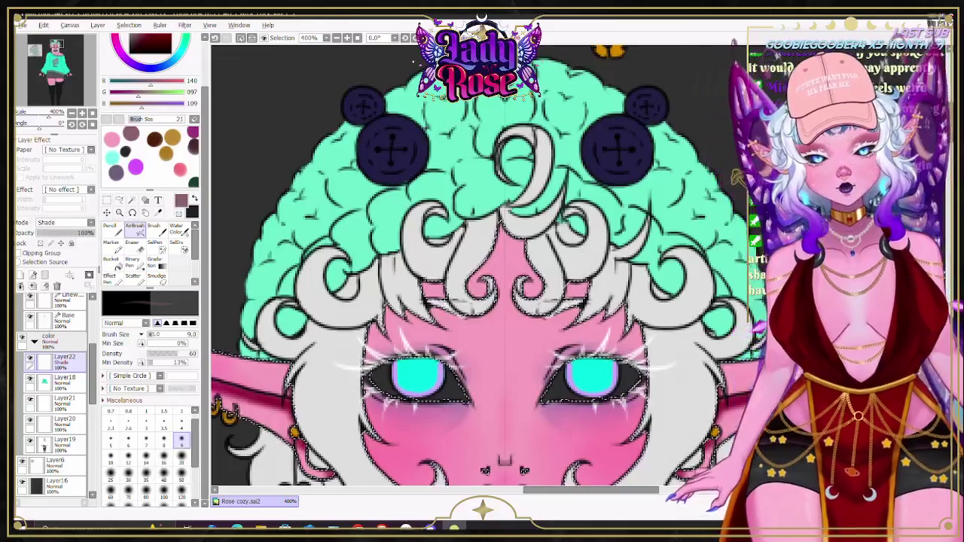
pyautogui.scroll(-3, 482, 302)
pyautogui.scroll(-2, 482, 301)
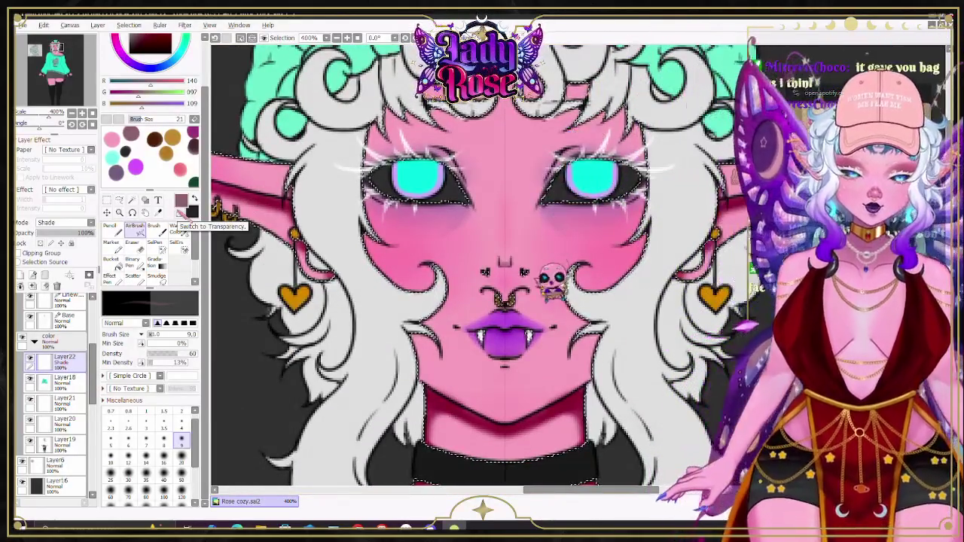
pyautogui.press('[')
pyautogui.press('[')
pyautogui.press('[')
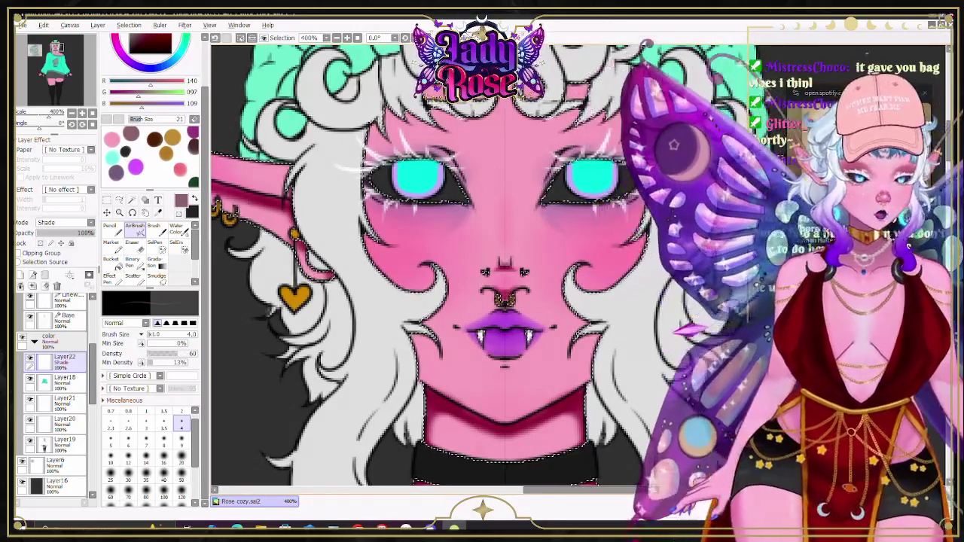
pyautogui.scroll(-2, 482, 263)
pyautogui.scroll(1, 482, 263)
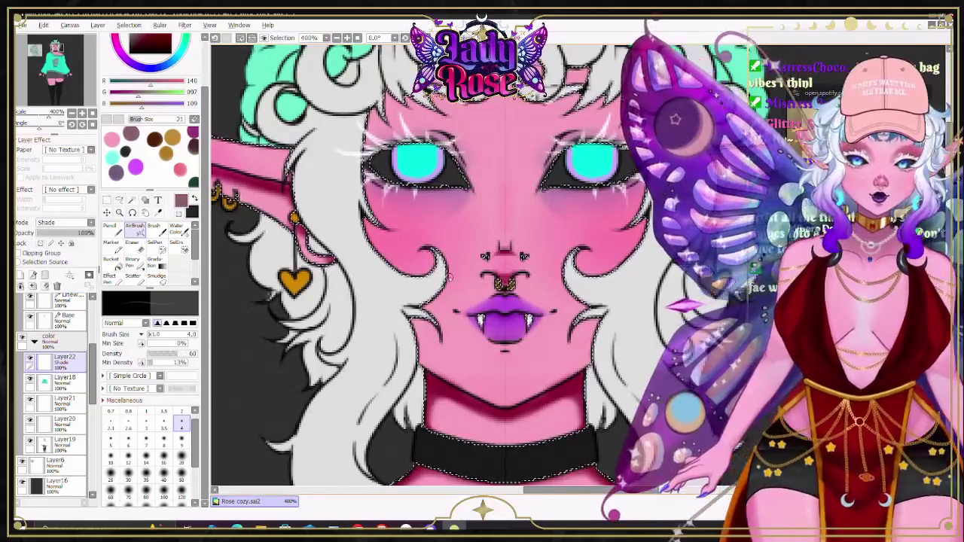
pyautogui.scroll(2, 450, 276)
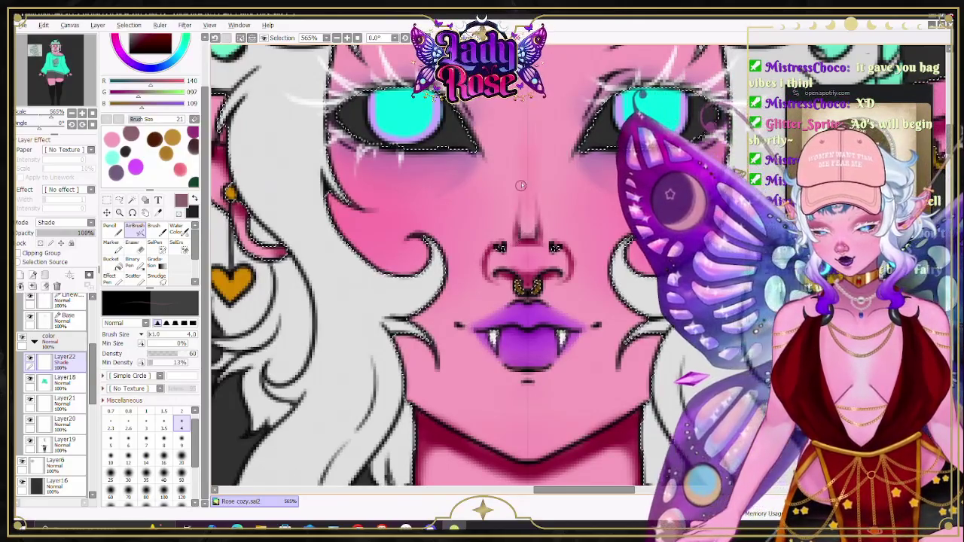
# Step: Draw dark V-shaped shade lines from both brows down the nose bridge, plus a nose line
pyautogui.scroll(2, 565, 218)
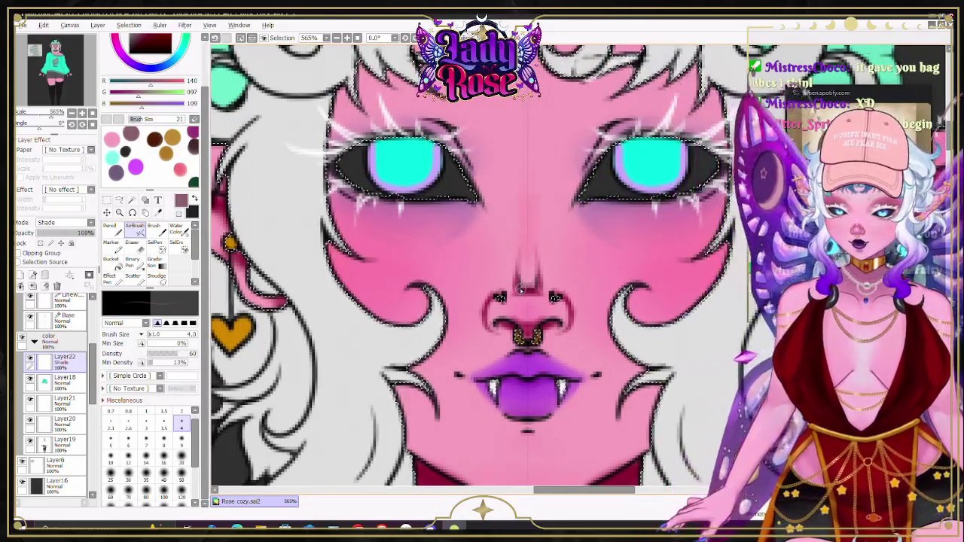
pyautogui.press('e')
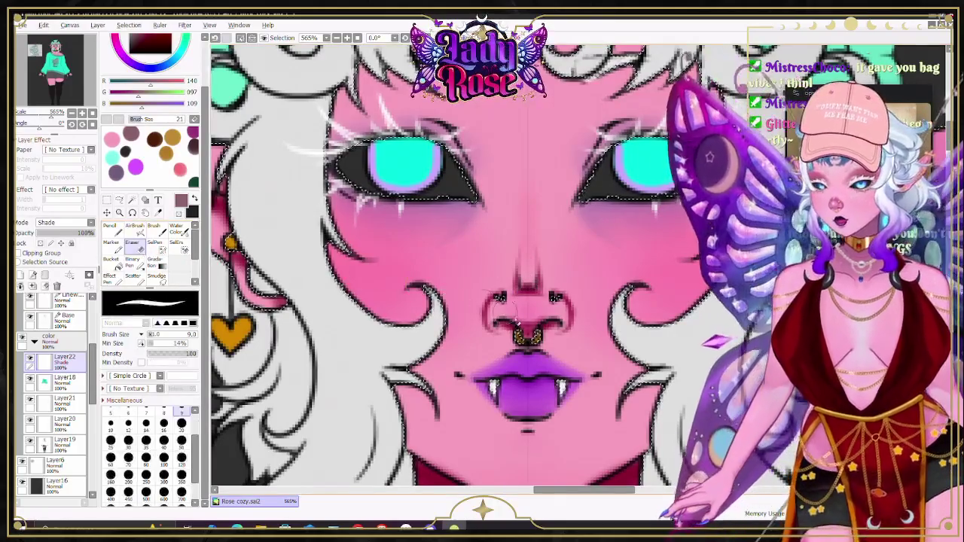
pyautogui.scroll(3, 739, 177)
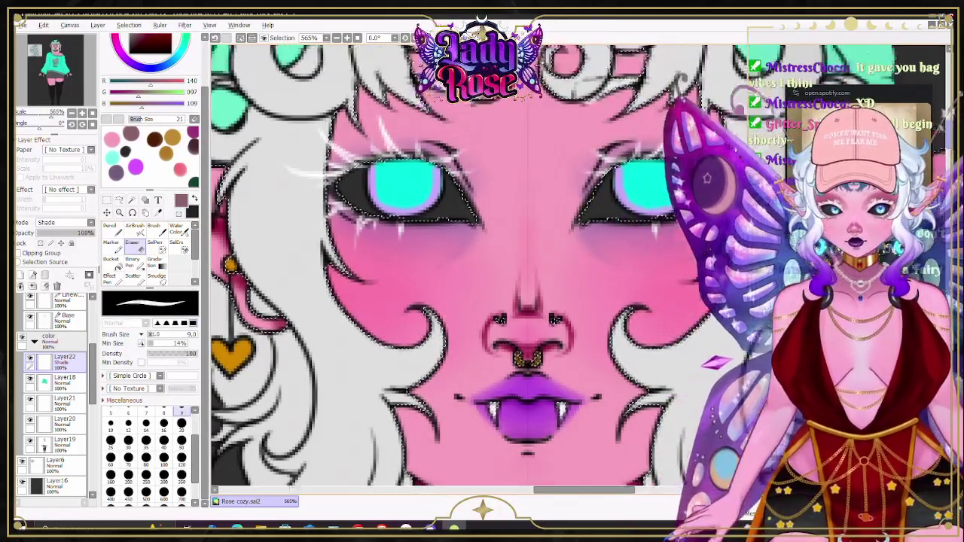
pyautogui.press('b')
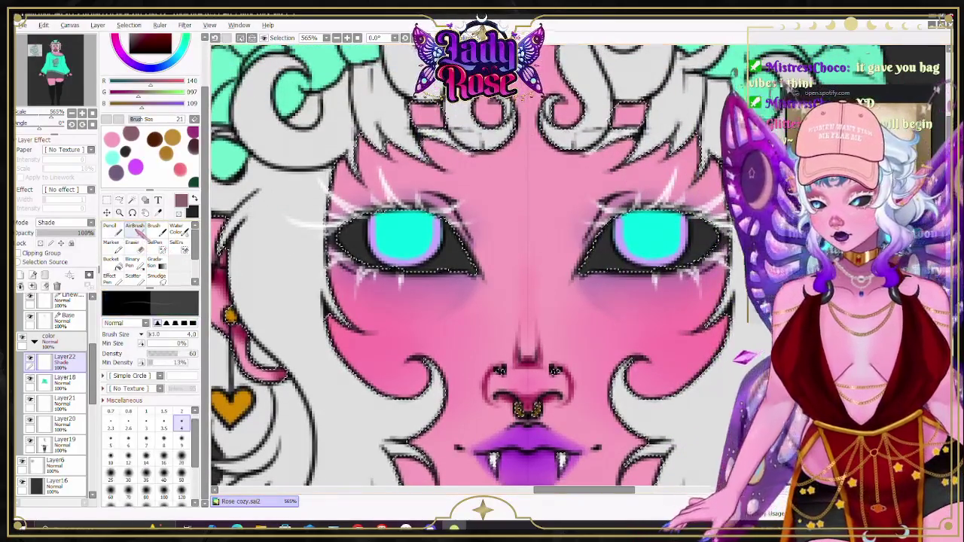
pyautogui.moveTo(521, 348); pyautogui.dragTo(516, 297)
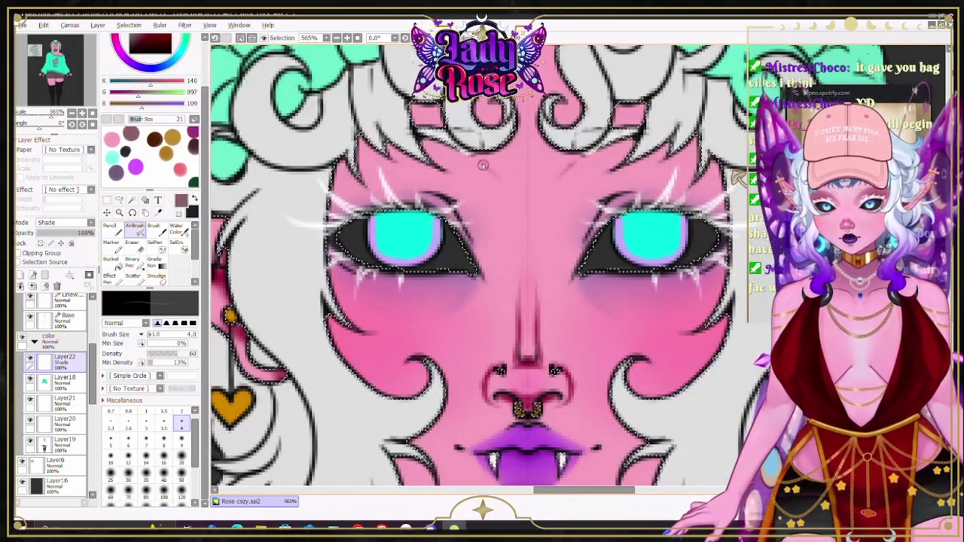
pyautogui.moveTo(484, 161); pyautogui.dragTo(518, 234)
pyautogui.moveTo(580, 158); pyautogui.dragTo(536, 233)
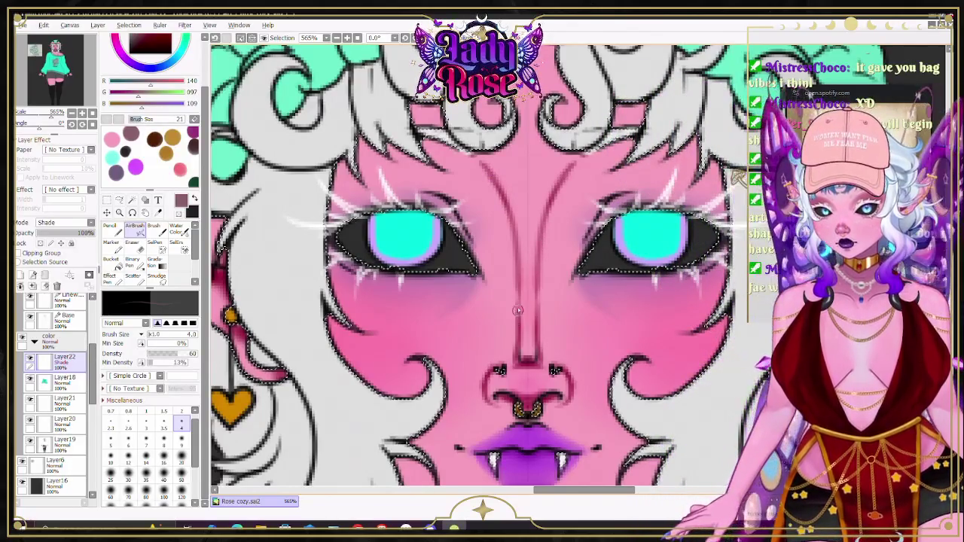
pyautogui.moveTo(517, 298); pyautogui.dragTo(489, 179)
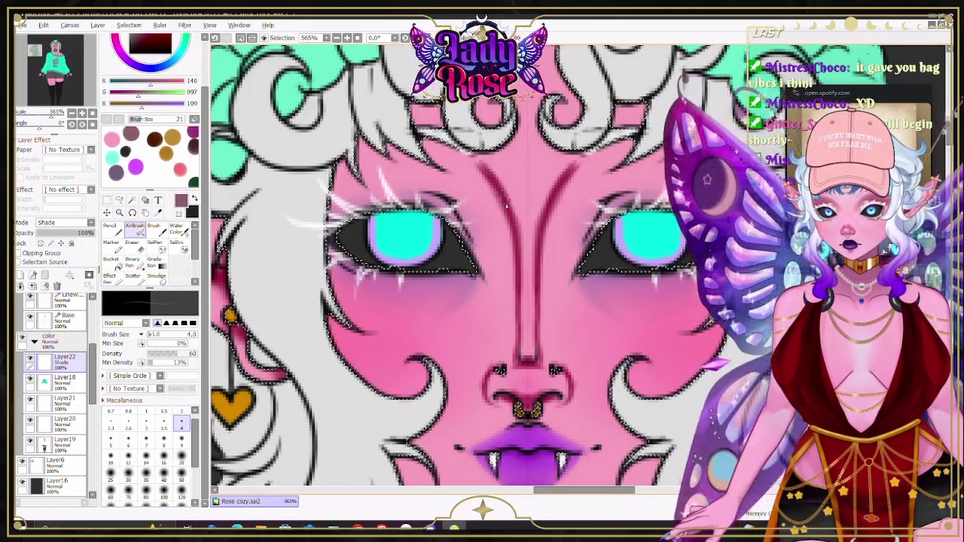
# Step: Shrink the eraser, then return to the airbrush and zoom out
pyautogui.press('e')
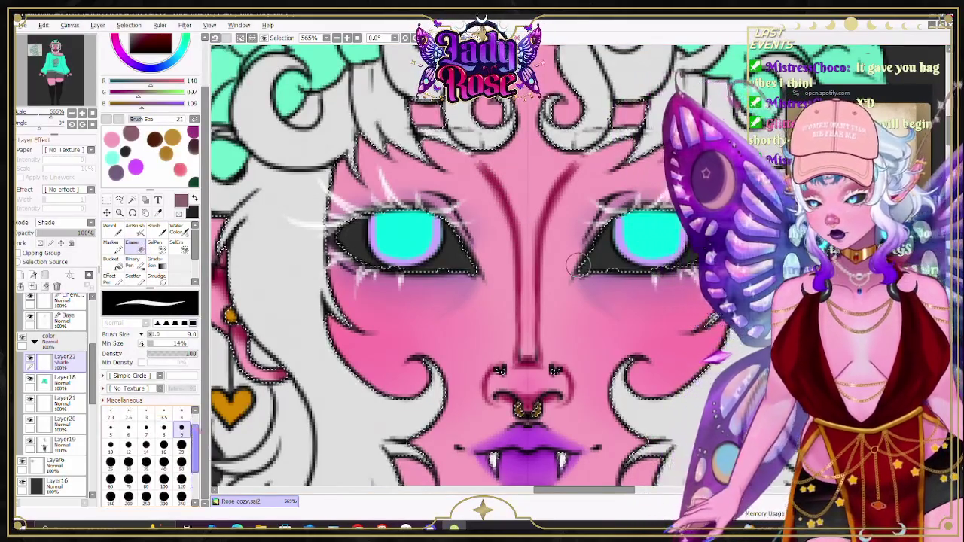
pyautogui.press('[')
pyautogui.press('[')
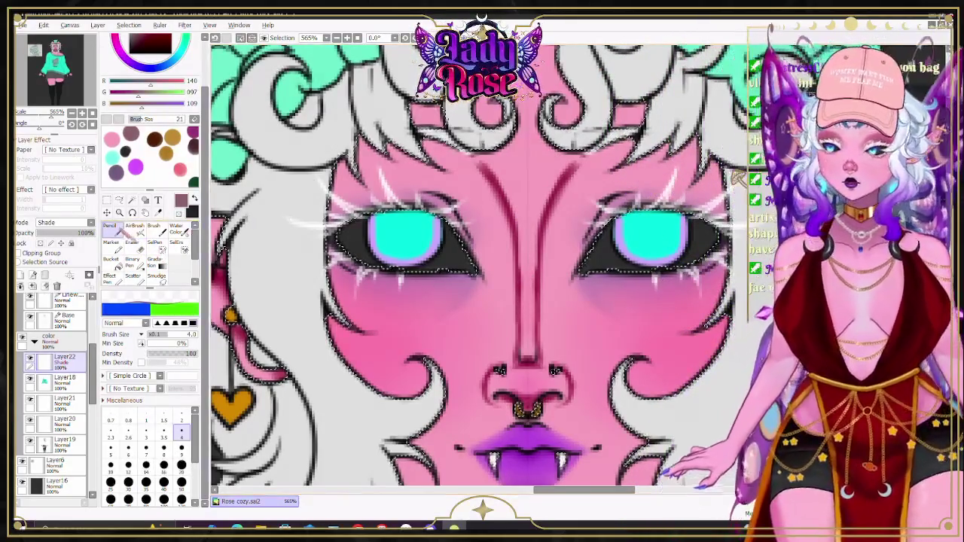
pyautogui.press('v')
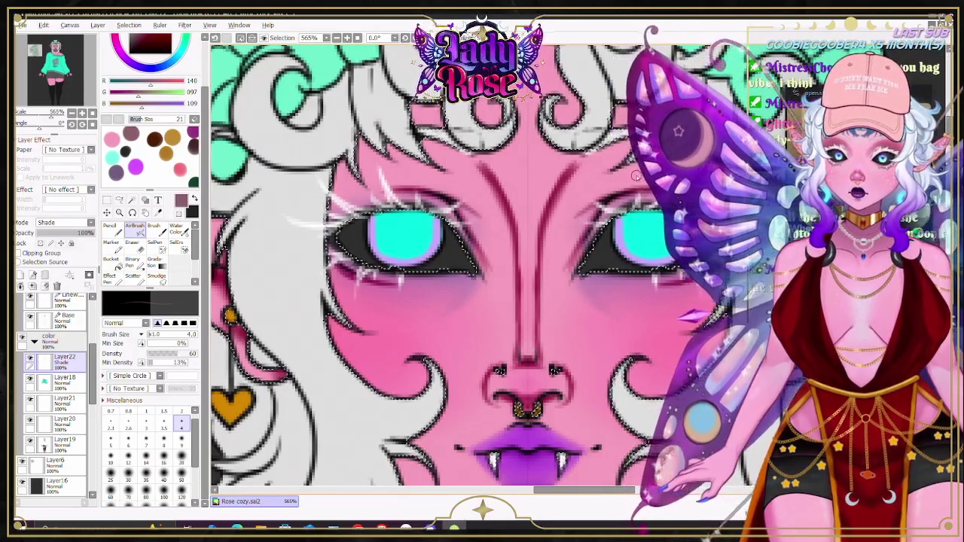
pyautogui.scroll(-5, 663, 186)
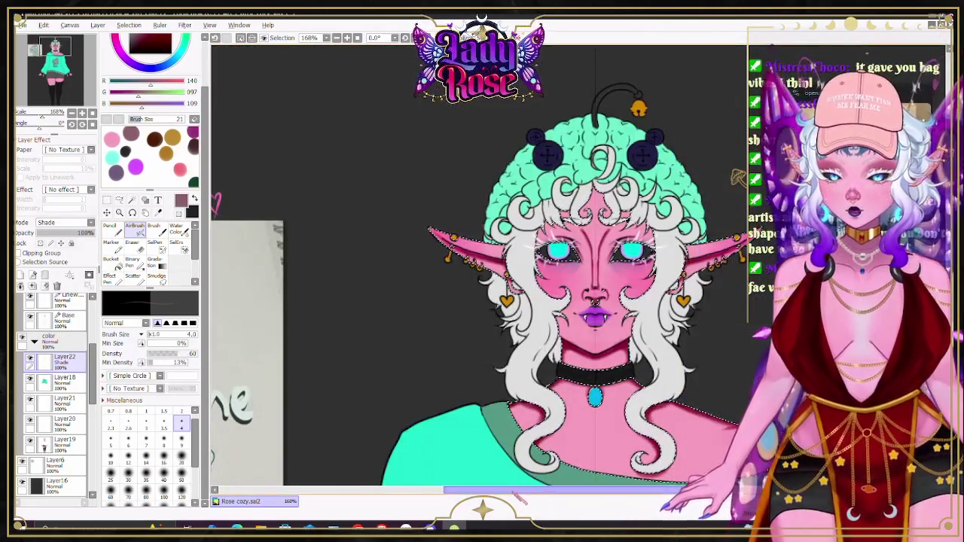
# Step: Set the airbrush to size 20 and shade darker pink along both thigh tops
pyautogui.hscroll(5, 696, 445)
pyautogui.scroll(-5, 696, 444)
pyautogui.scroll(-5, 696, 445)
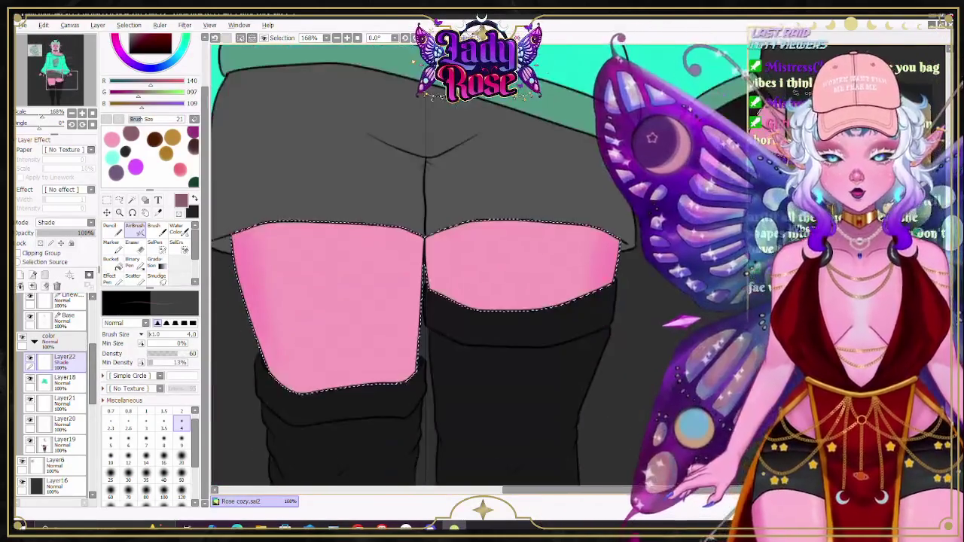
pyautogui.click(180, 456)
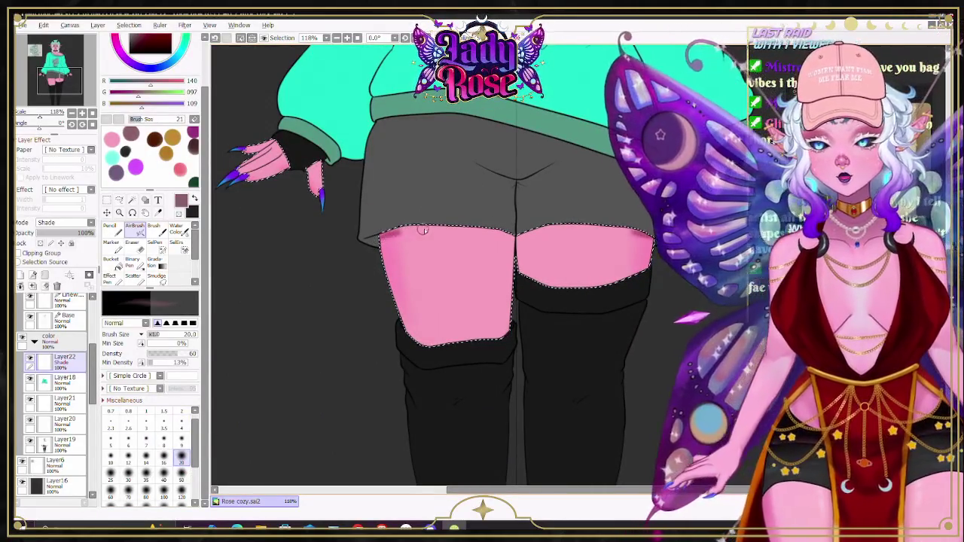
pyautogui.moveTo(377, 238); pyautogui.dragTo(513, 225)
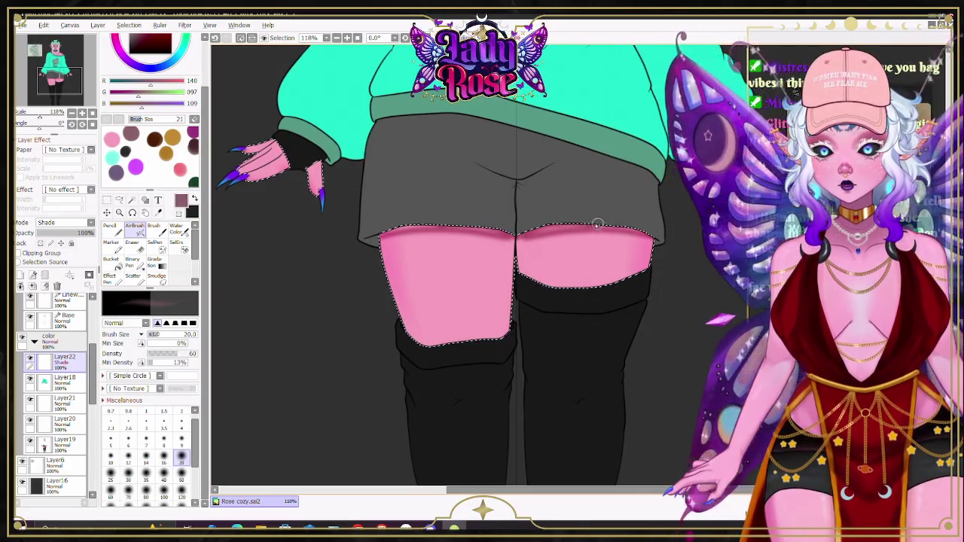
pyautogui.moveTo(534, 228); pyautogui.dragTo(593, 224)
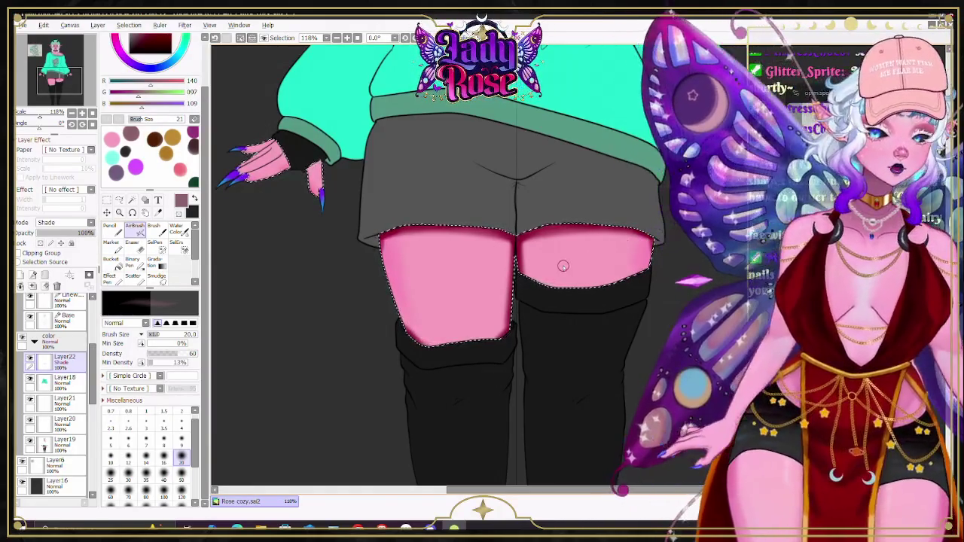
pyautogui.scroll(1, 581, 264)
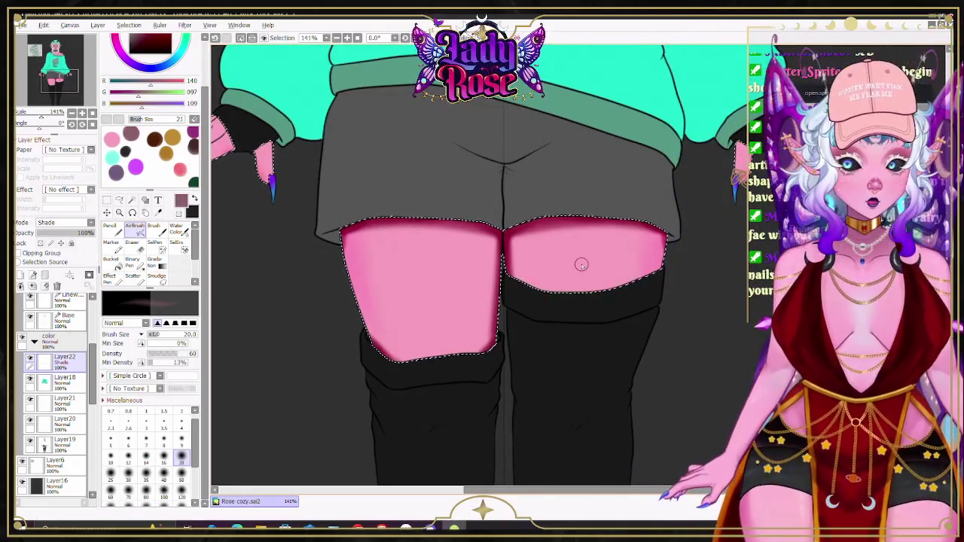
# Step: Collapse the lineart folder and airbrush darker shading along the left thigh's outer edge
pyautogui.scroll(2, 61, 339)
pyautogui.click(34, 320)
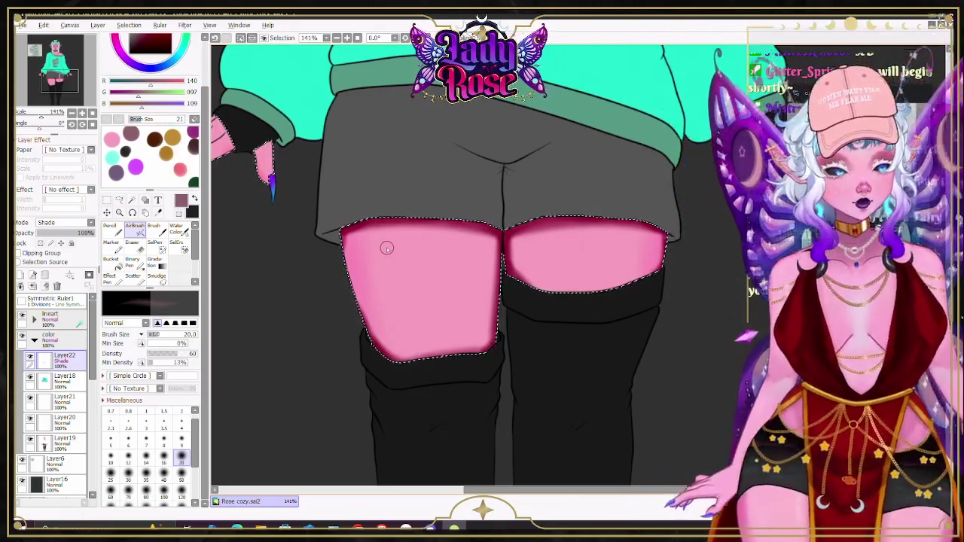
pyautogui.moveTo(354, 256); pyautogui.dragTo(365, 332)
pyautogui.scroll(5, 467, 264)
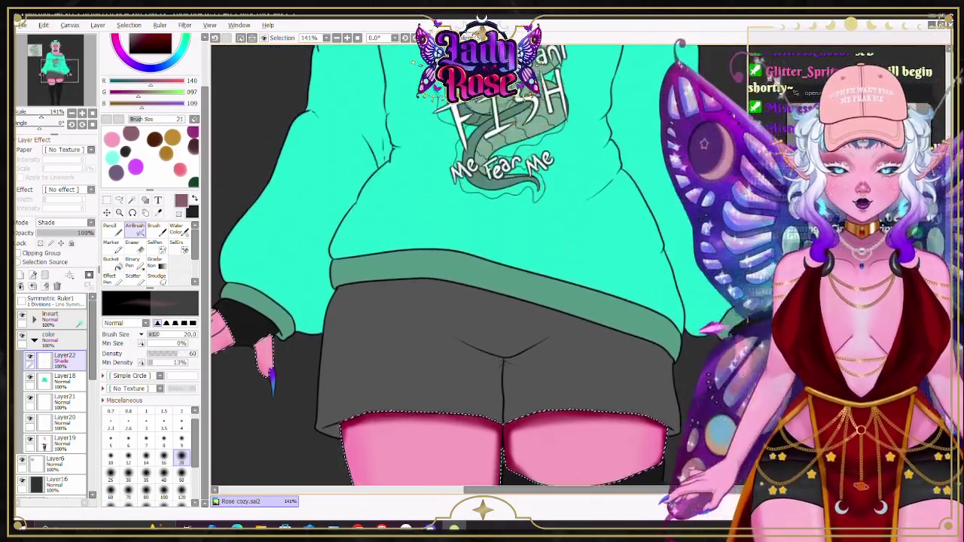
pyautogui.scroll(2, 493, 324)
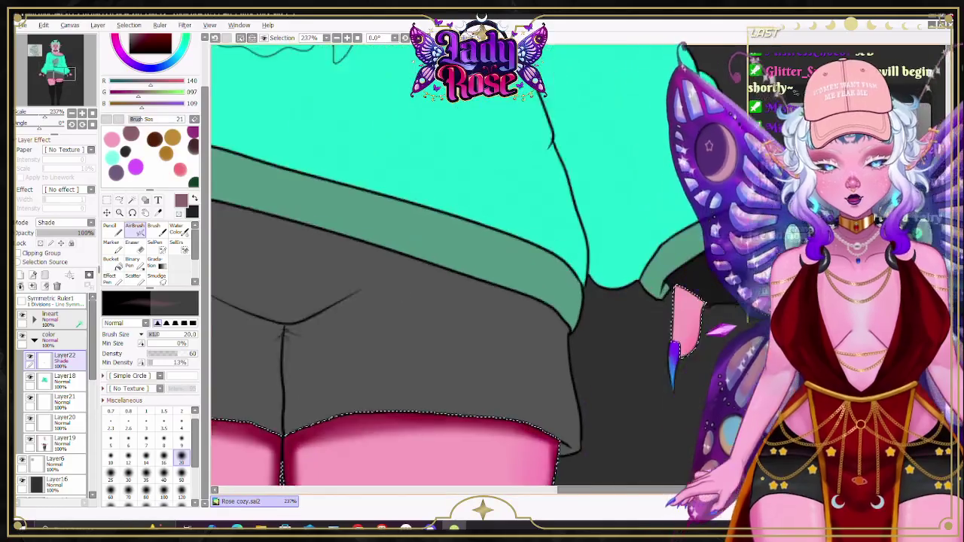
pyautogui.scroll(2, 493, 324)
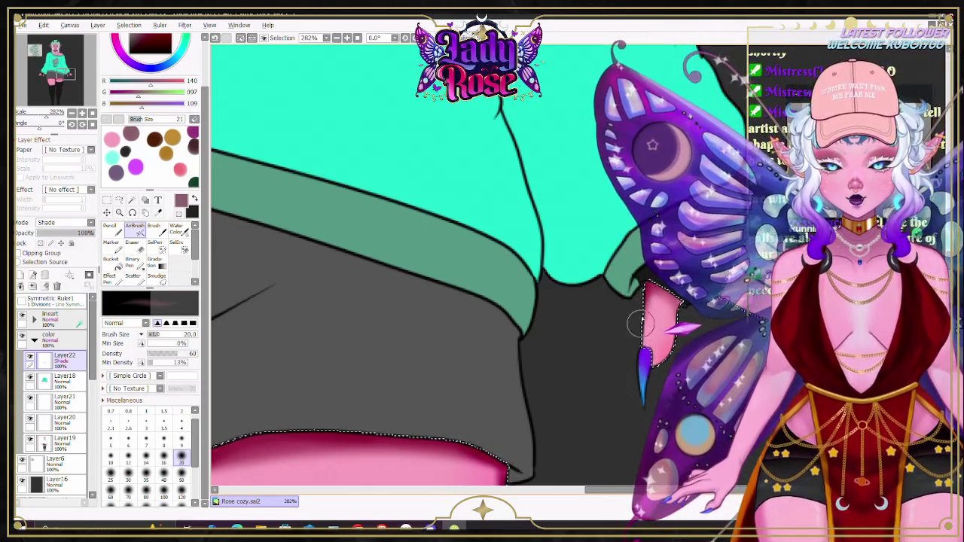
pyautogui.click(180, 441)
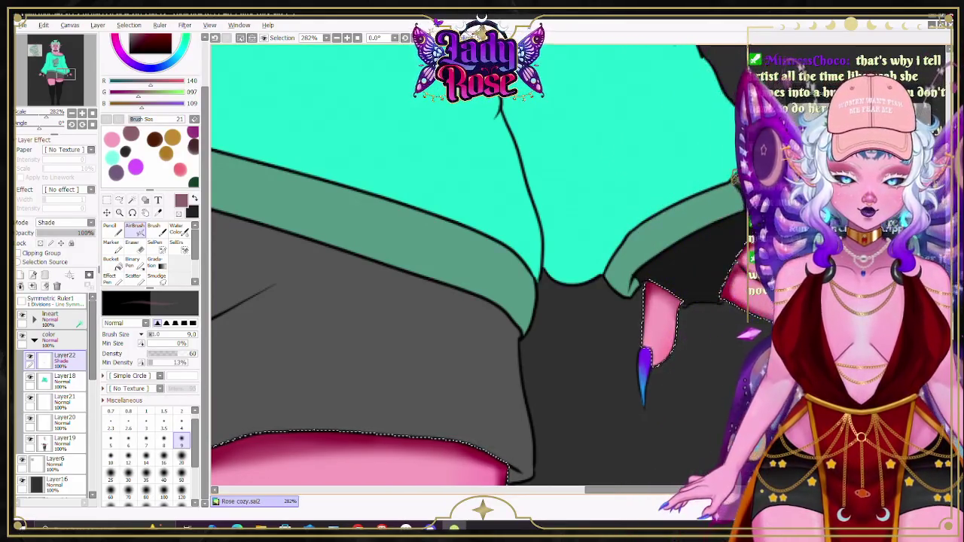
pyautogui.press('Home')
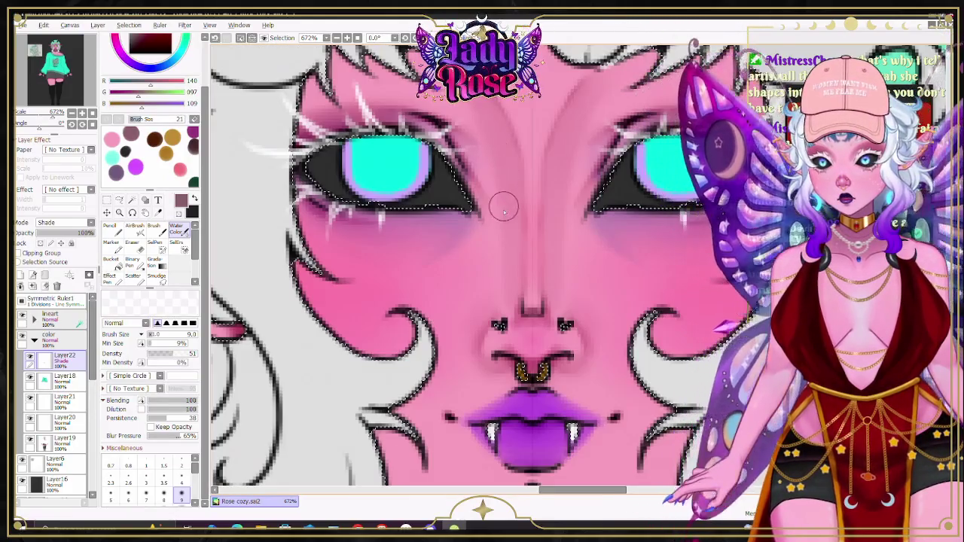
pyautogui.scroll(-1, 504, 263)
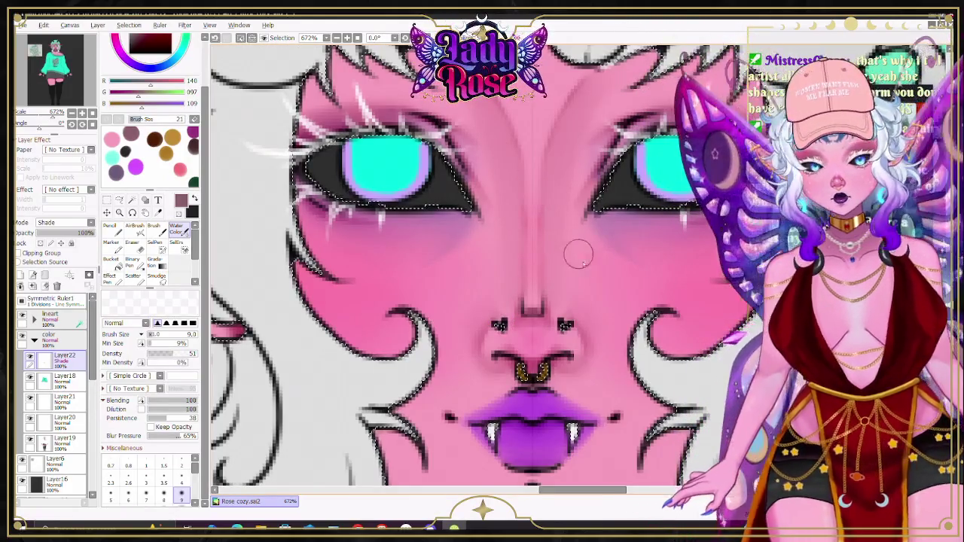
pyautogui.scroll(-1, 585, 254)
pyautogui.scroll(-4, 482, 263)
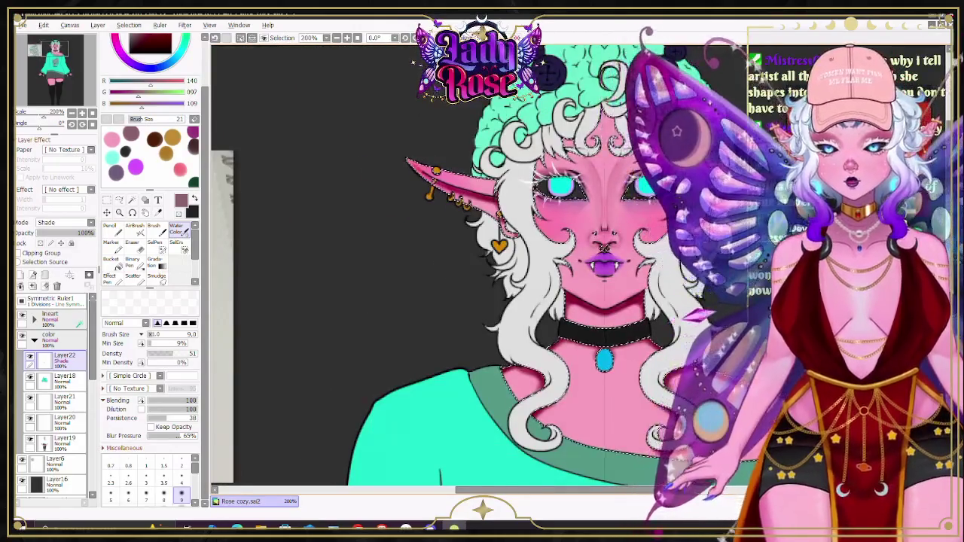
pyautogui.scroll(3, 482, 263)
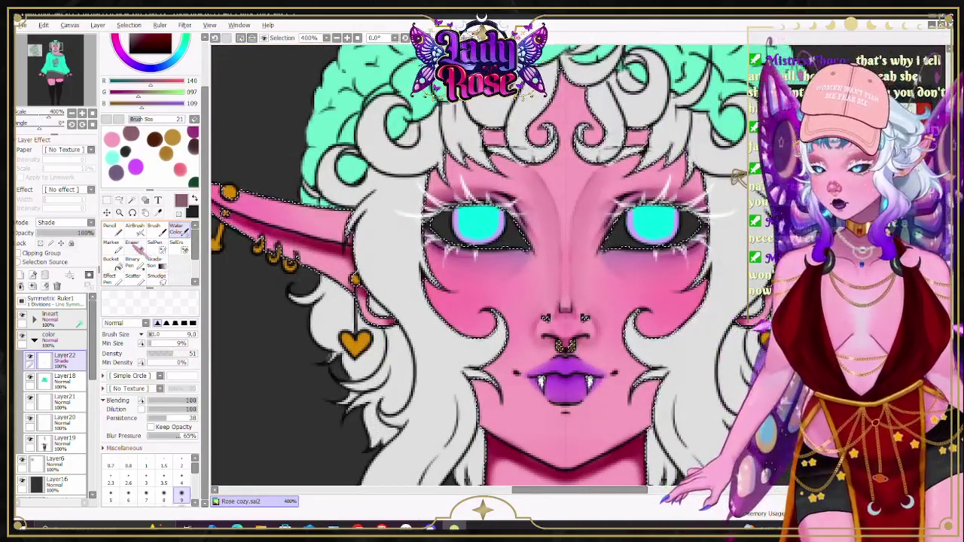
pyautogui.press('e')
pyautogui.scroll(-3, 279, 360)
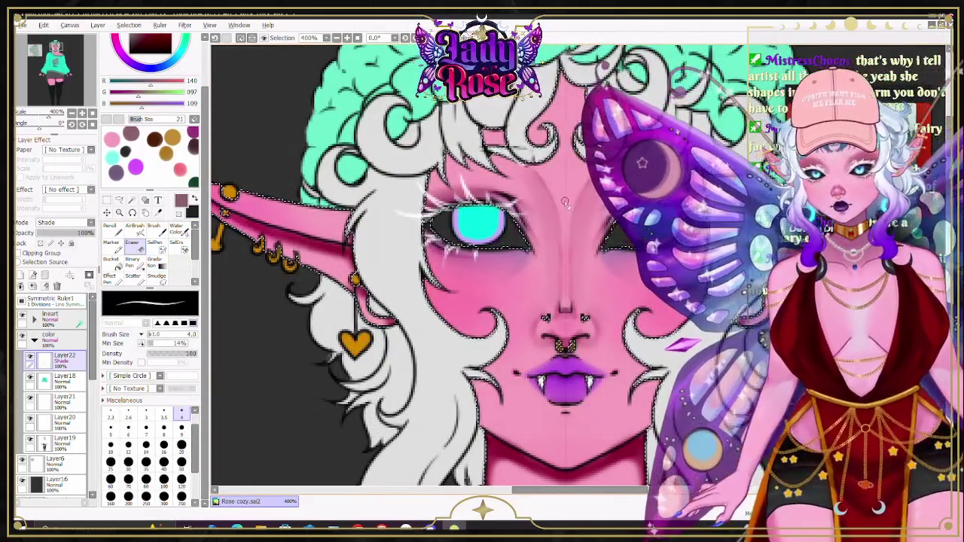
pyautogui.scroll(3, 565, 232)
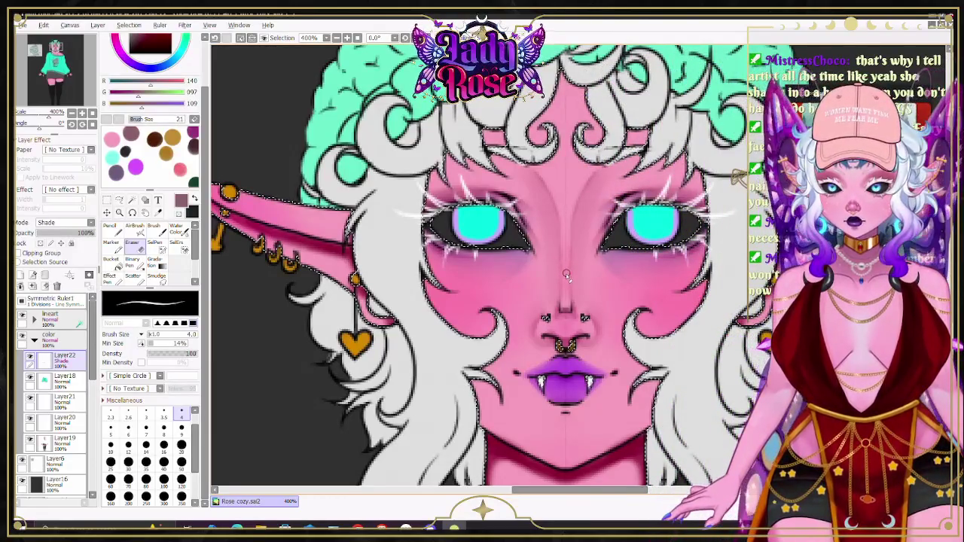
pyautogui.scroll(-3, 566, 304)
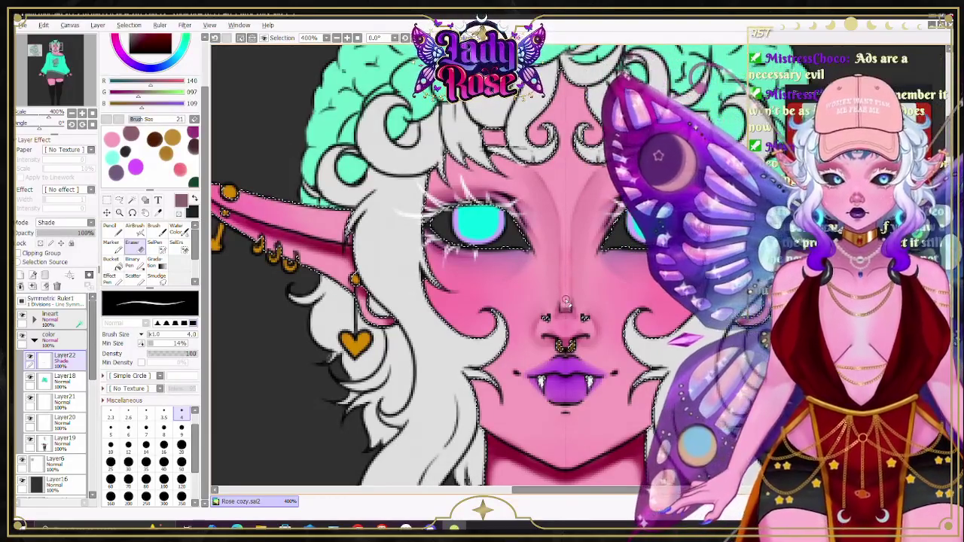
pyautogui.scroll(3, 545, 248)
pyautogui.scroll(-3, 545, 247)
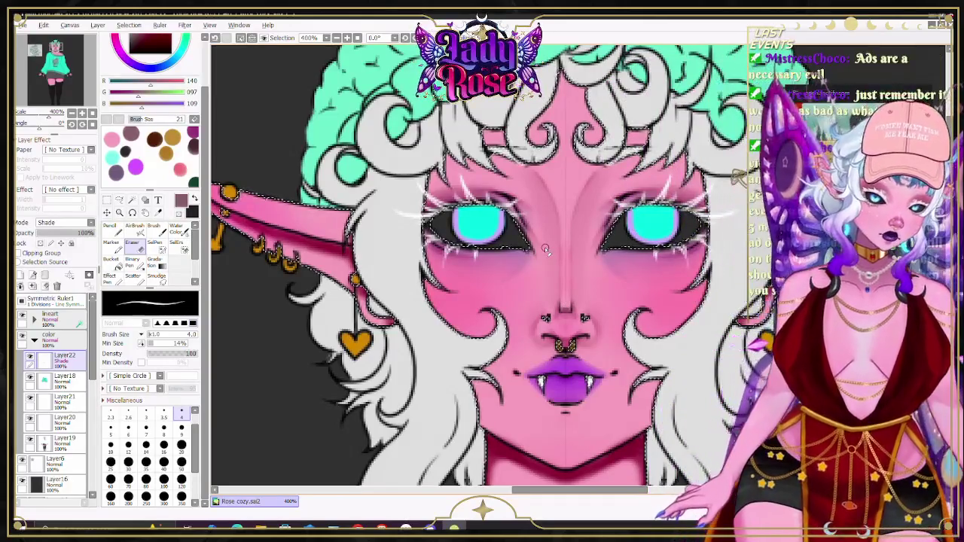
pyautogui.scroll(3, 544, 247)
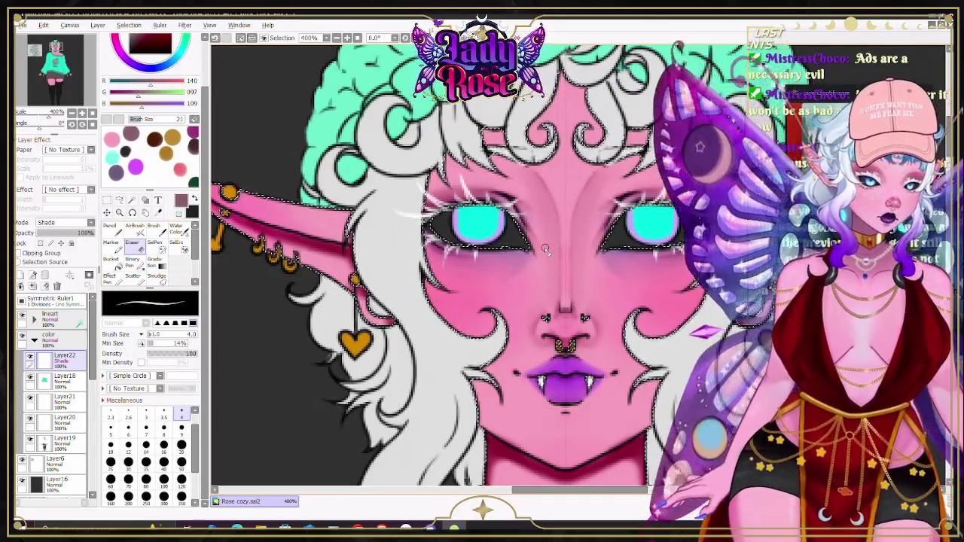
pyautogui.scroll(-3, 545, 247)
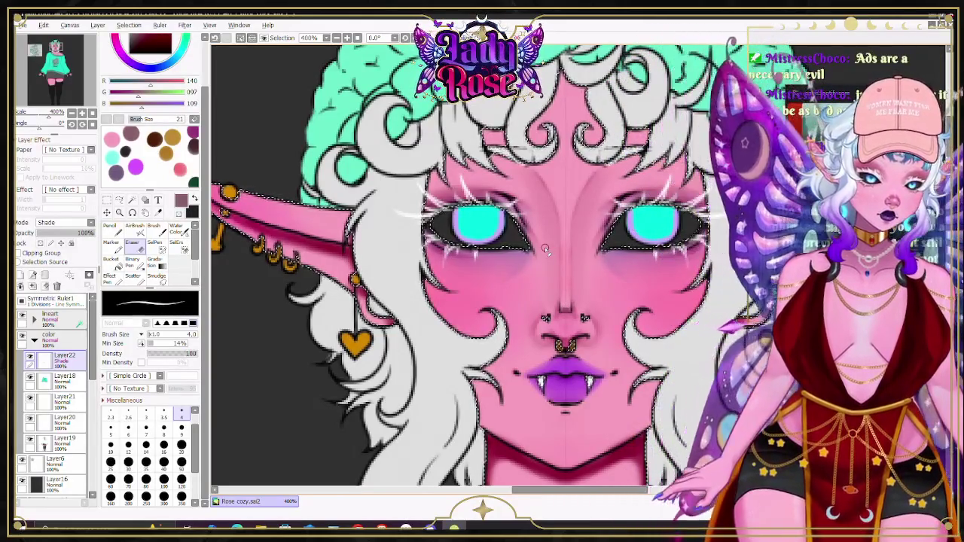
pyautogui.scroll(3, 550, 234)
pyautogui.scroll(-3, 550, 234)
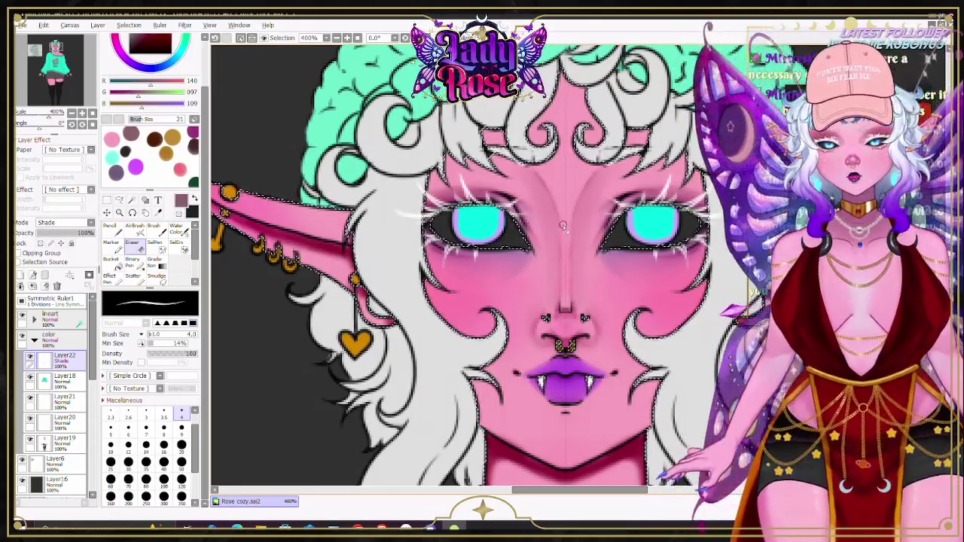
pyautogui.scroll(3, 559, 204)
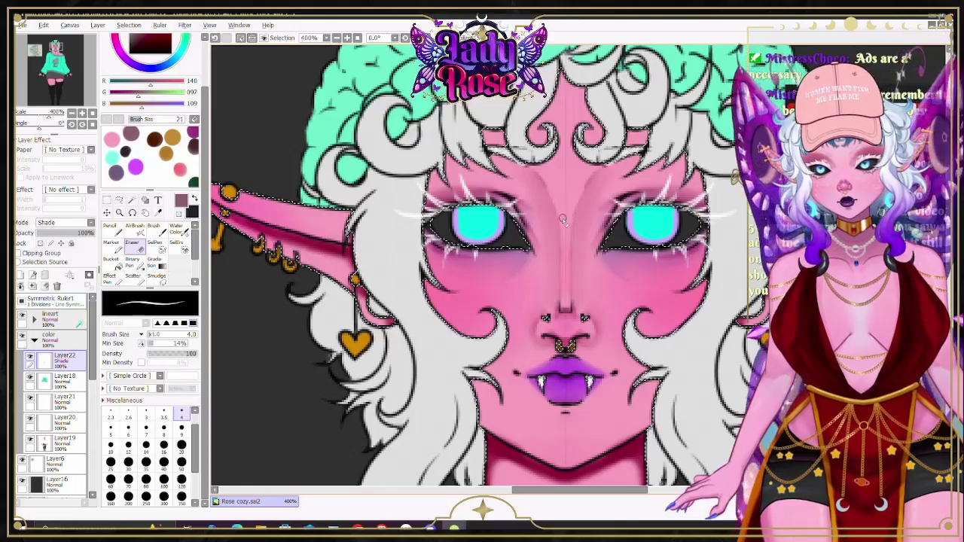
pyautogui.scroll(-3, 562, 224)
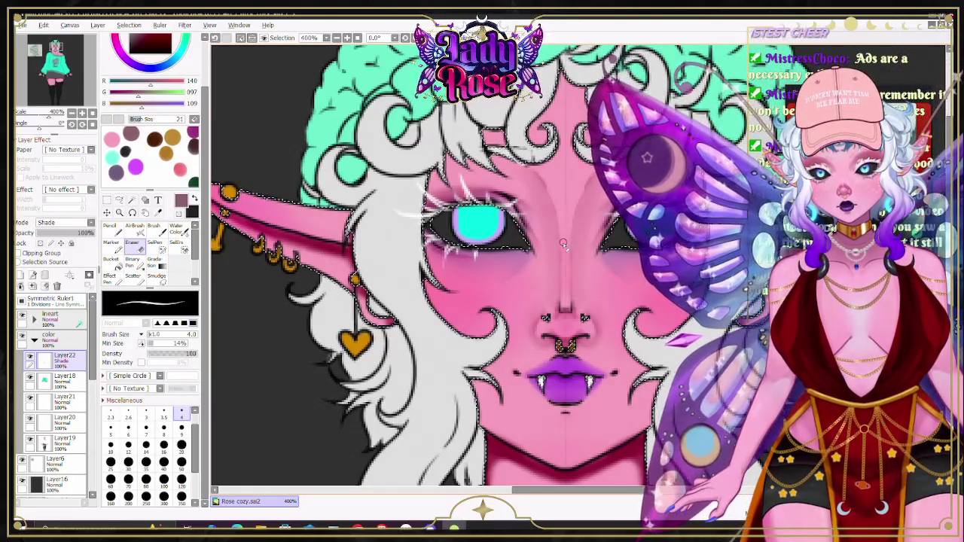
pyautogui.scroll(3, 563, 264)
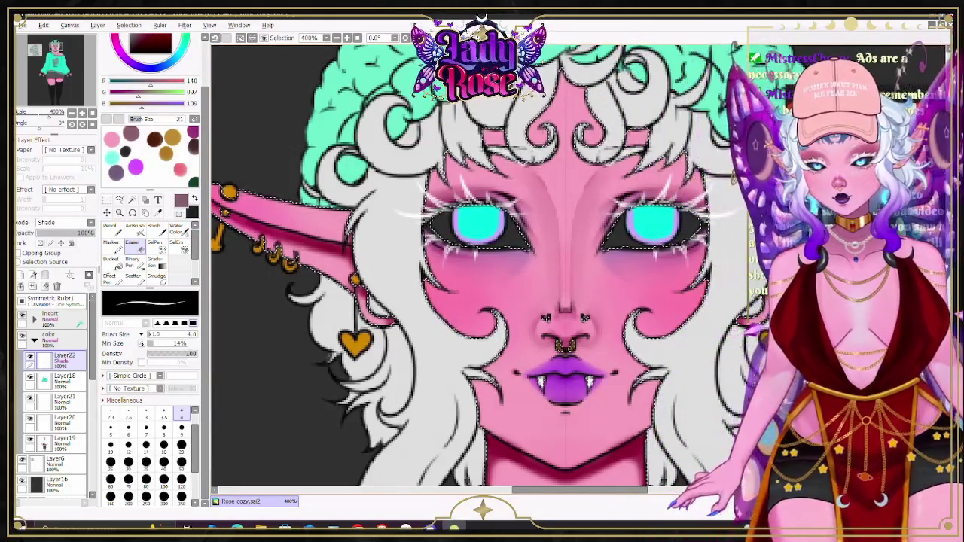
pyautogui.press('c')
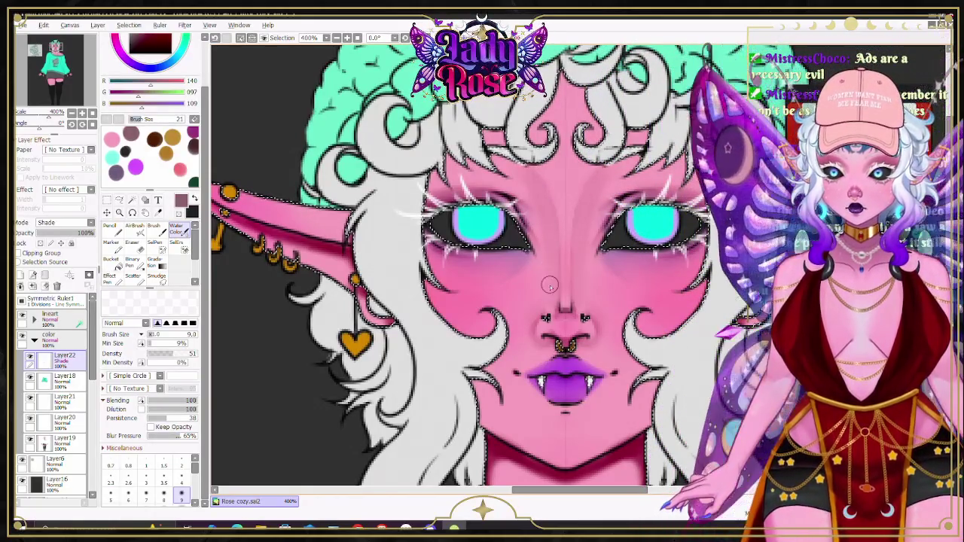
pyautogui.scroll(-2, 550, 285)
pyautogui.scroll(5, 546, 288)
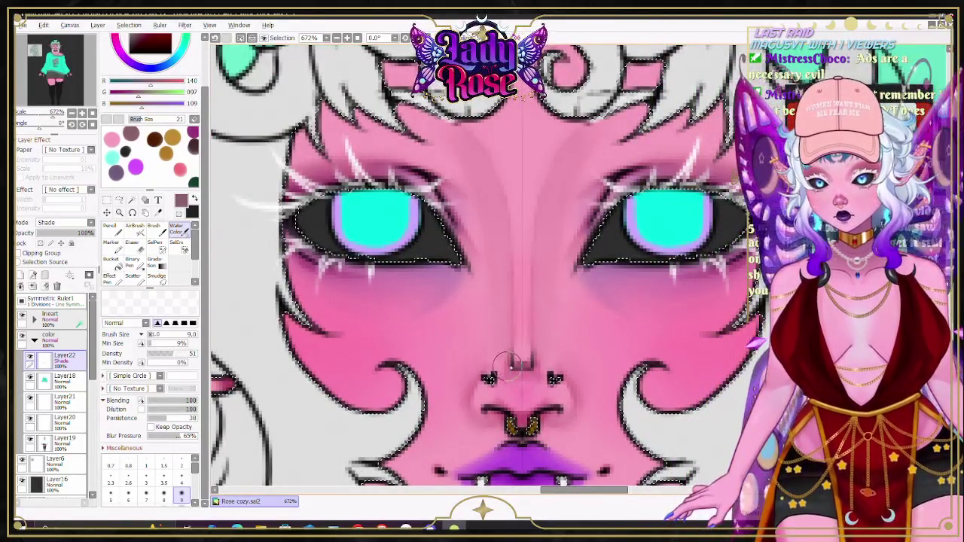
# Step: Shade and soften the nose bridge, alternating airbrush, watercolour and a size-2 eraser
pyautogui.click(135, 226)
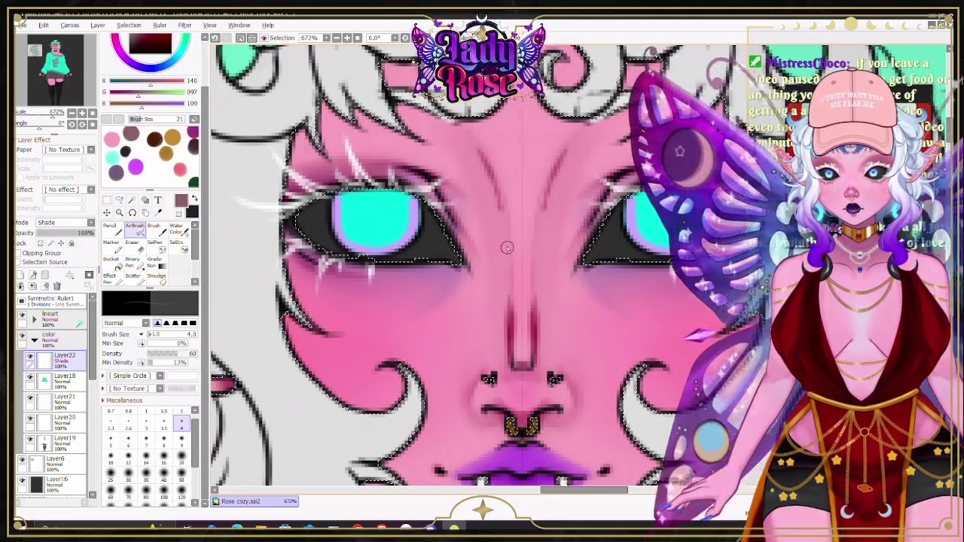
pyautogui.press('v')
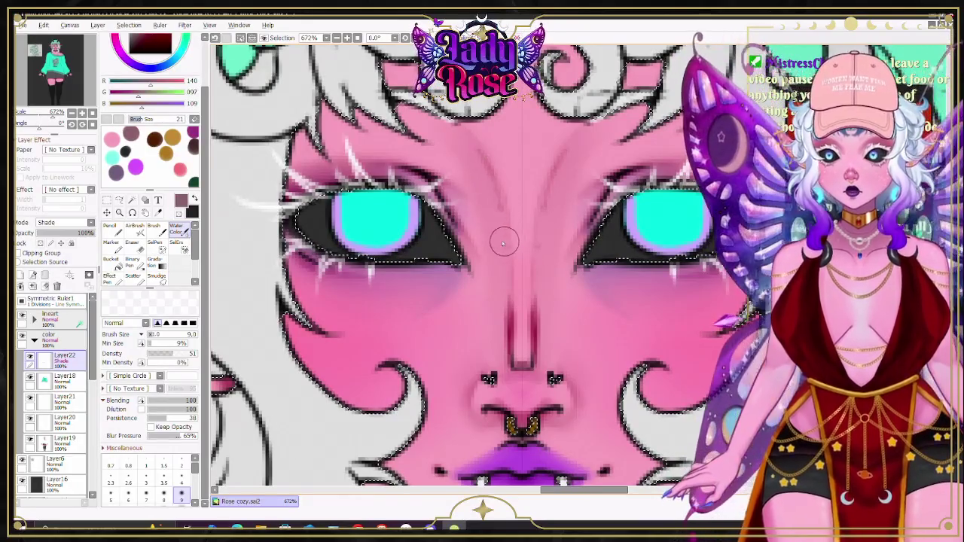
pyautogui.press('[')
pyautogui.press('[')
pyautogui.press('[')
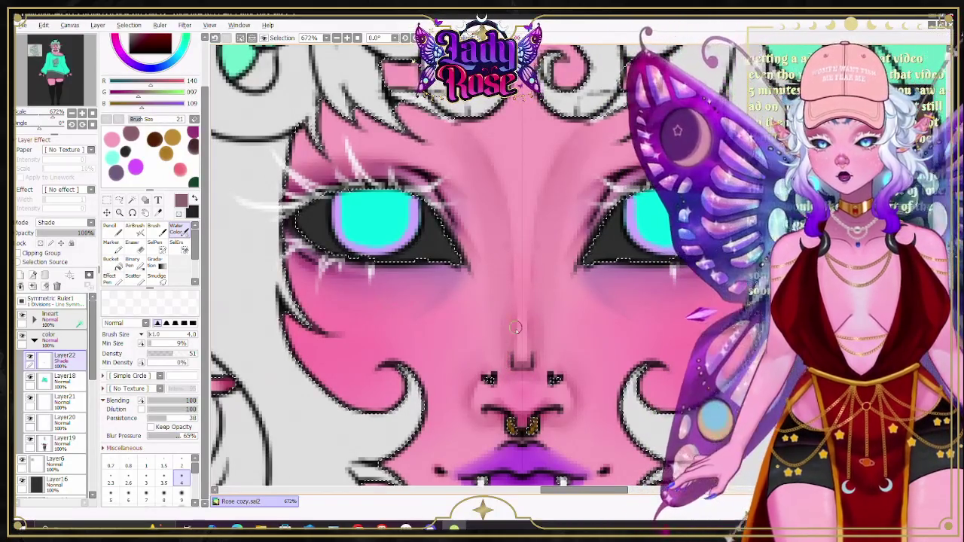
pyautogui.press('e')
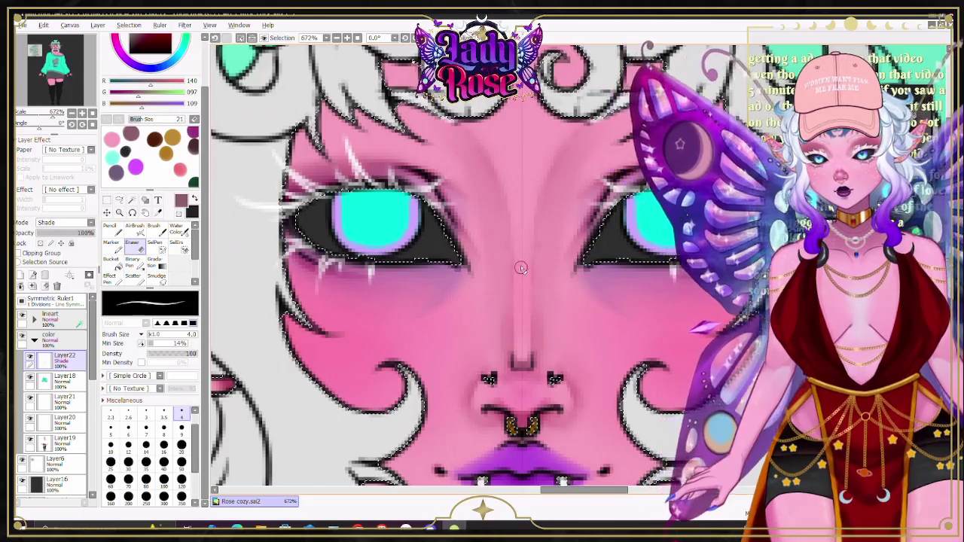
pyautogui.press('e')
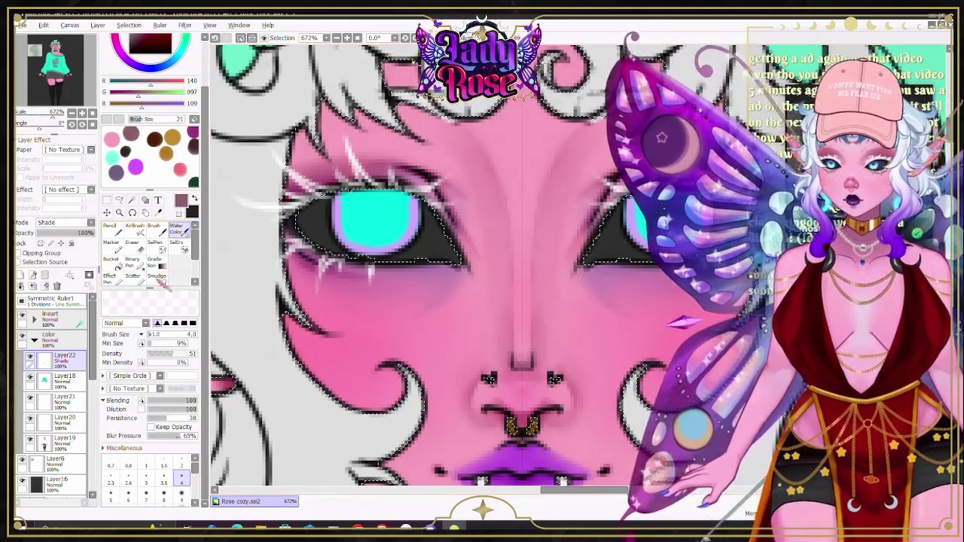
pyautogui.press('e')
pyautogui.scroll(1, 181, 430)
pyautogui.click(181, 413)
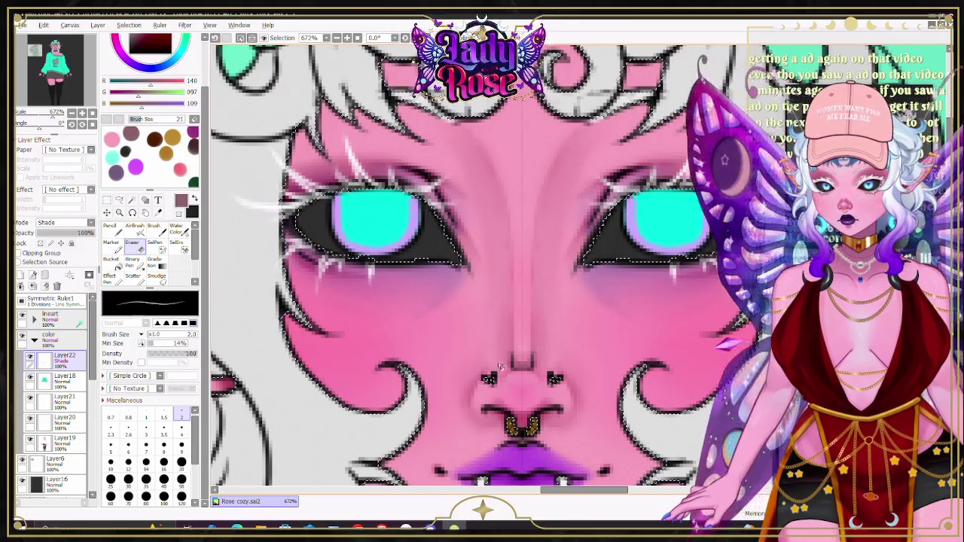
pyautogui.press('b')
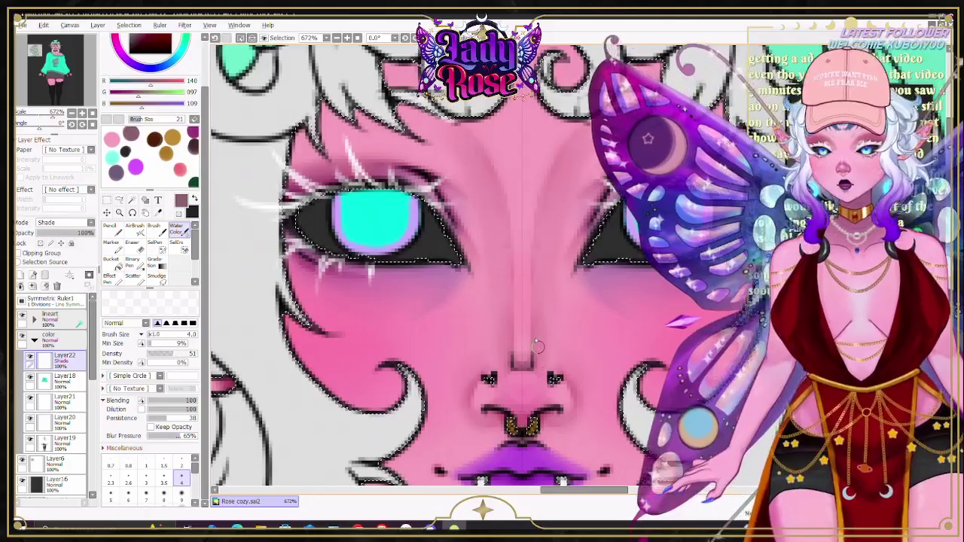
# Step: Return to the airbrush and pan to bring the whole lower face into view
pyautogui.scroll(-2, 595, 354)
pyautogui.scroll(-2, 595, 354)
pyautogui.scroll(2, 657, 331)
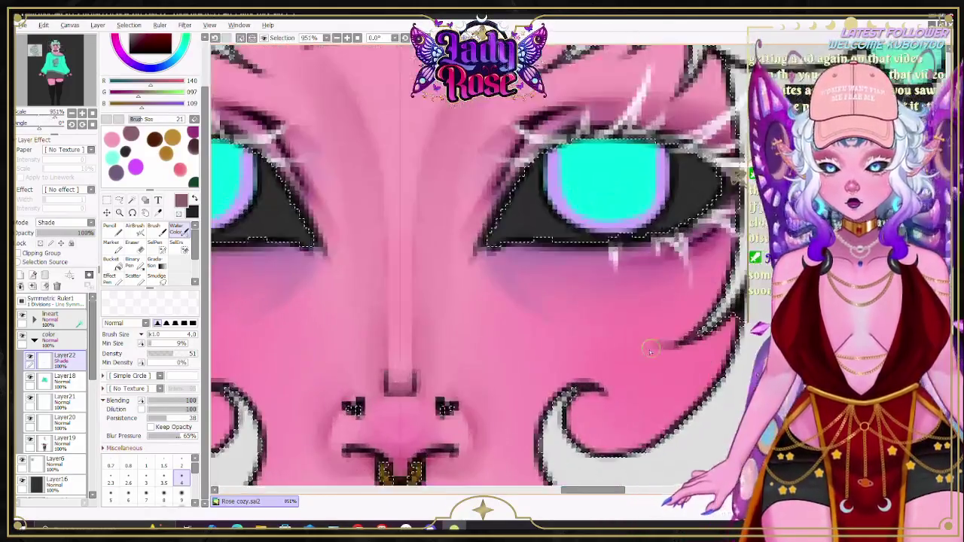
pyautogui.scroll(2, 657, 331)
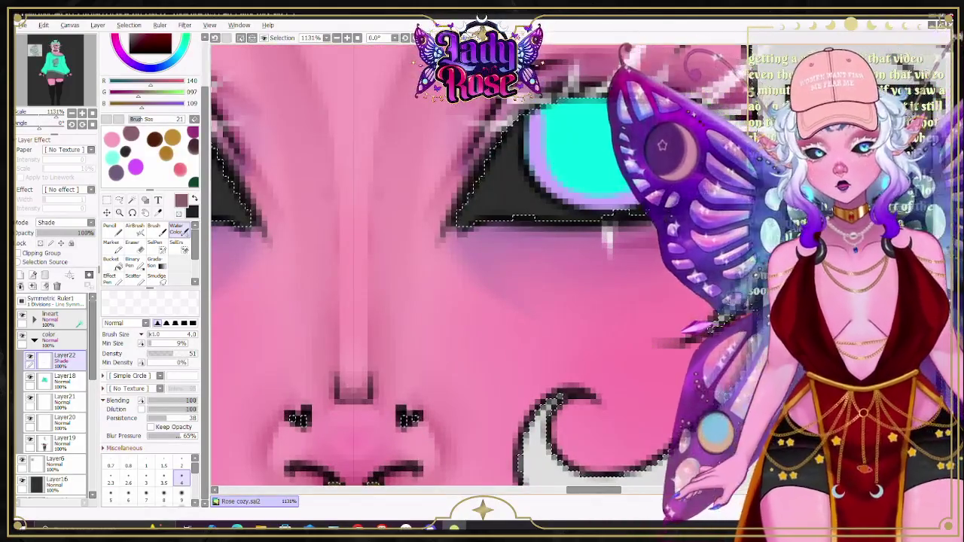
pyautogui.scroll(-3, 281, 227)
pyautogui.click(134, 226)
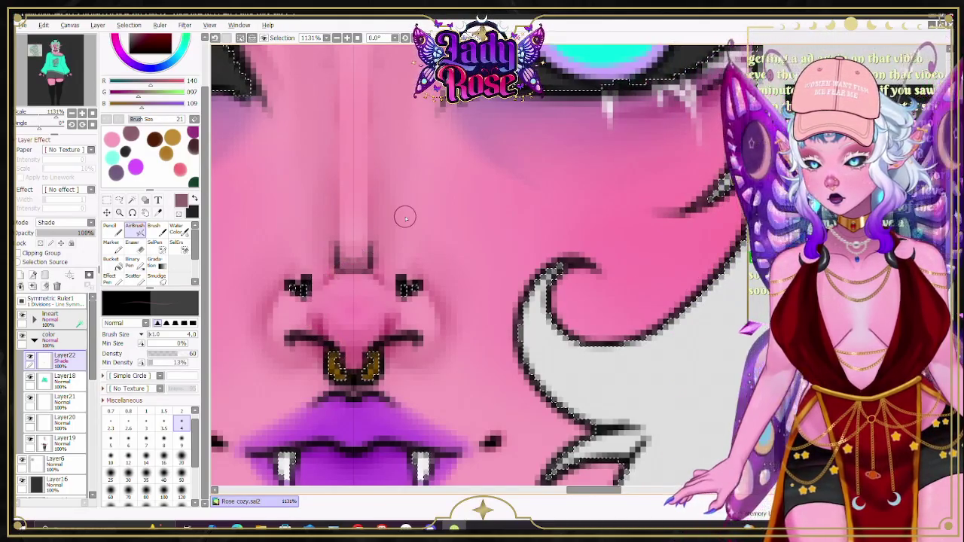
pyautogui.scroll(-3, 415, 221)
pyautogui.moveTo(377, 331); pyautogui.dragTo(500, 331)
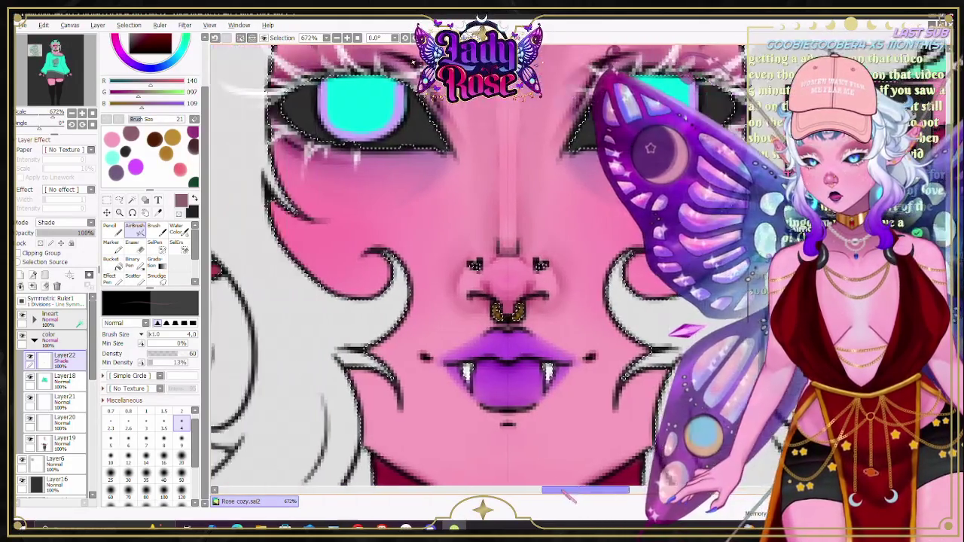
# Step: Blend the nose and mouth shading with a watercolour brush enlarged to size 4
pyautogui.scroll(1, 497, 332)
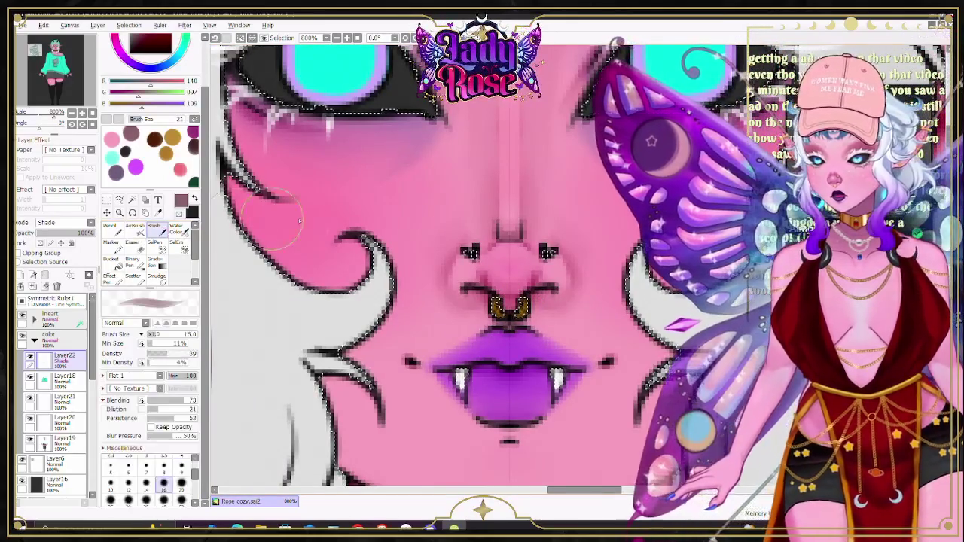
pyautogui.press('b')
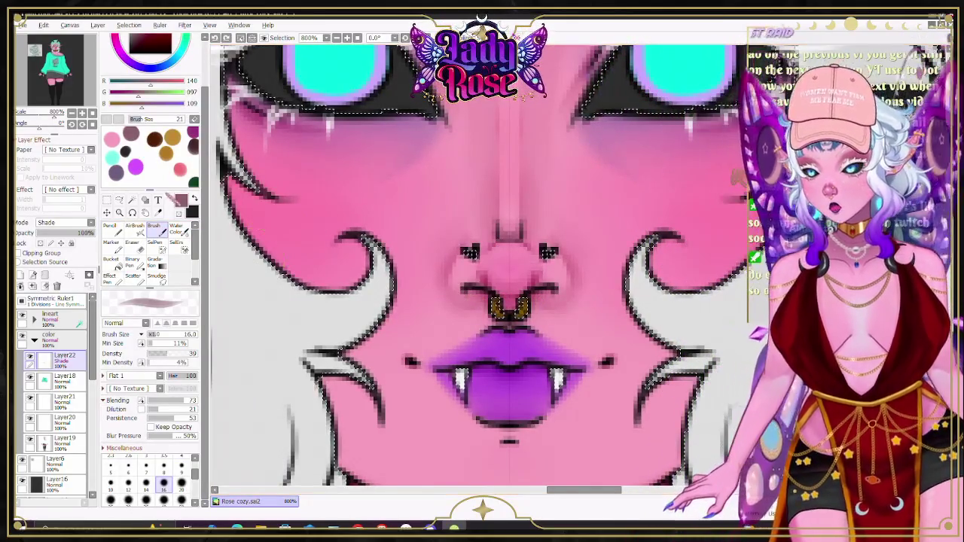
pyautogui.press('w')
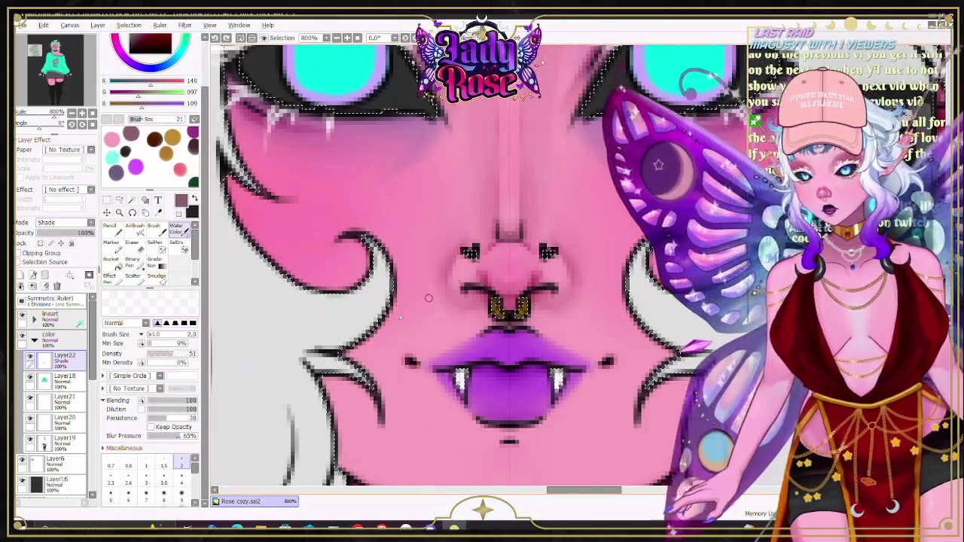
pyautogui.press(']')
pyautogui.press(']')
pyautogui.press(']')
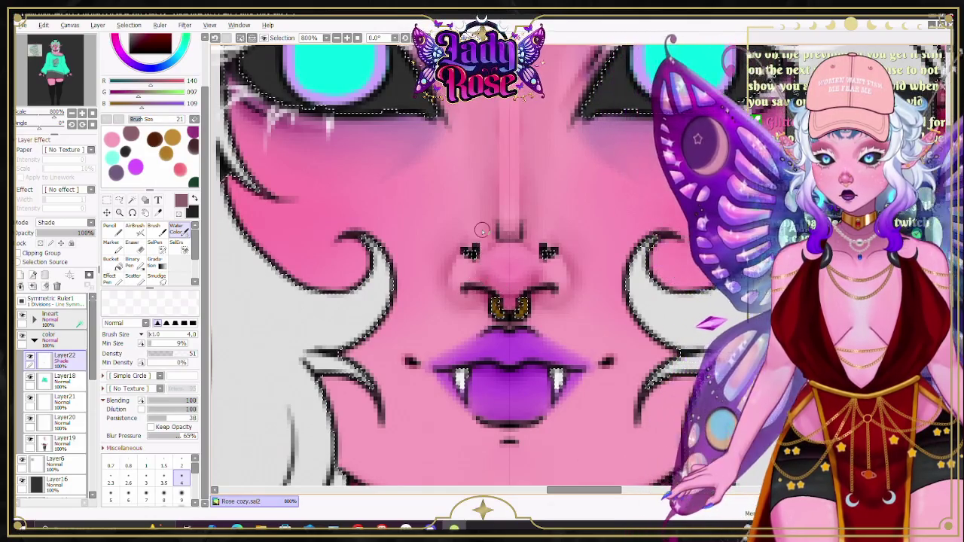
pyautogui.scroll(-5, 487, 231)
pyautogui.scroll(1, 527, 249)
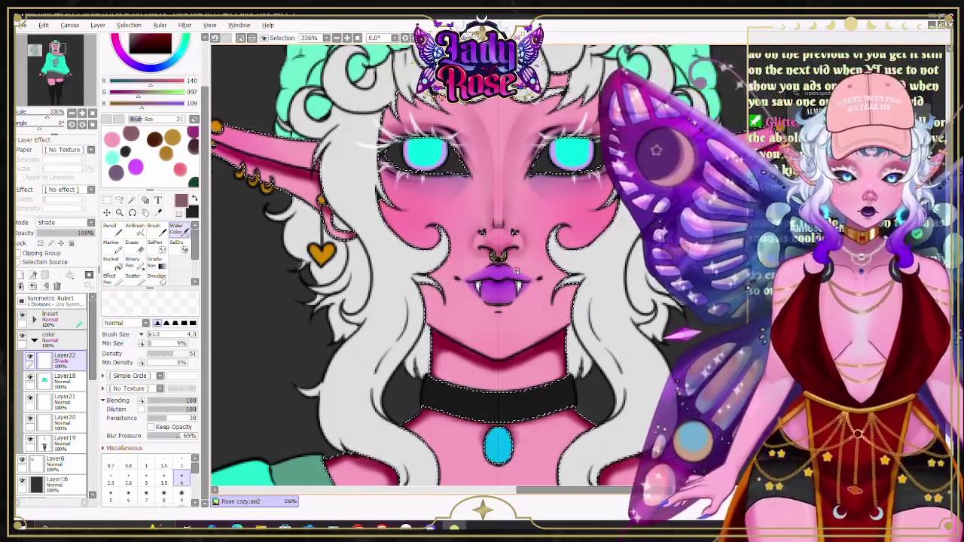
pyautogui.moveTo(516, 270); pyautogui.dragTo(449, 365)
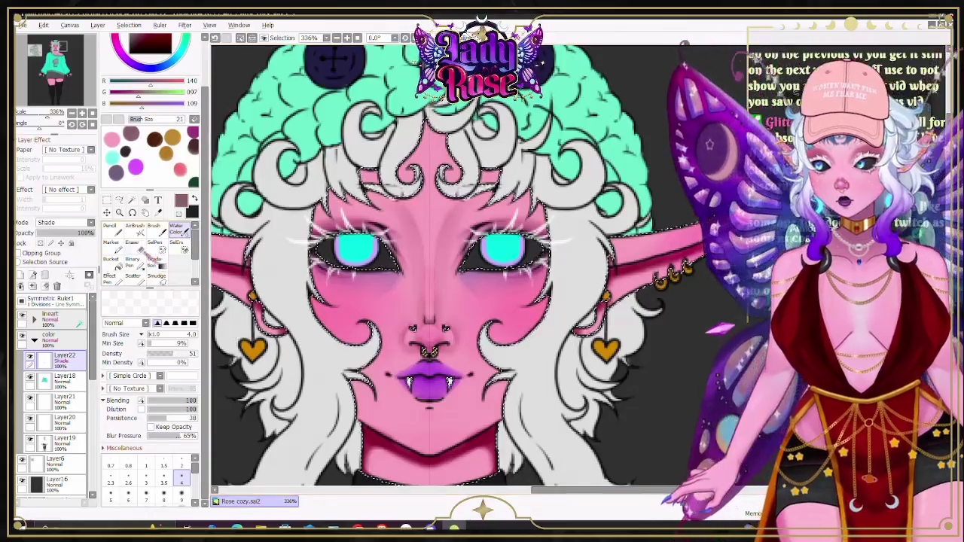
pyautogui.press('v')
pyautogui.press('c')
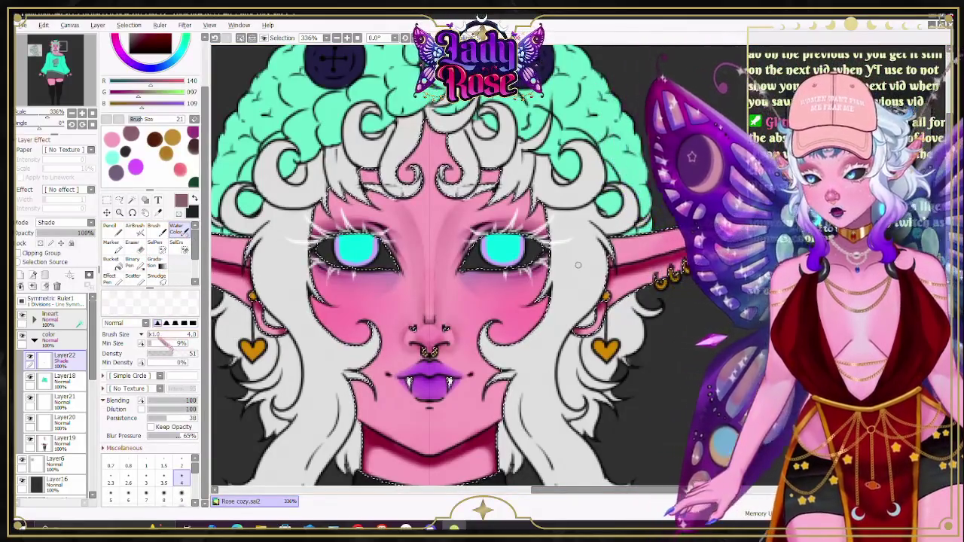
pyautogui.press('[')
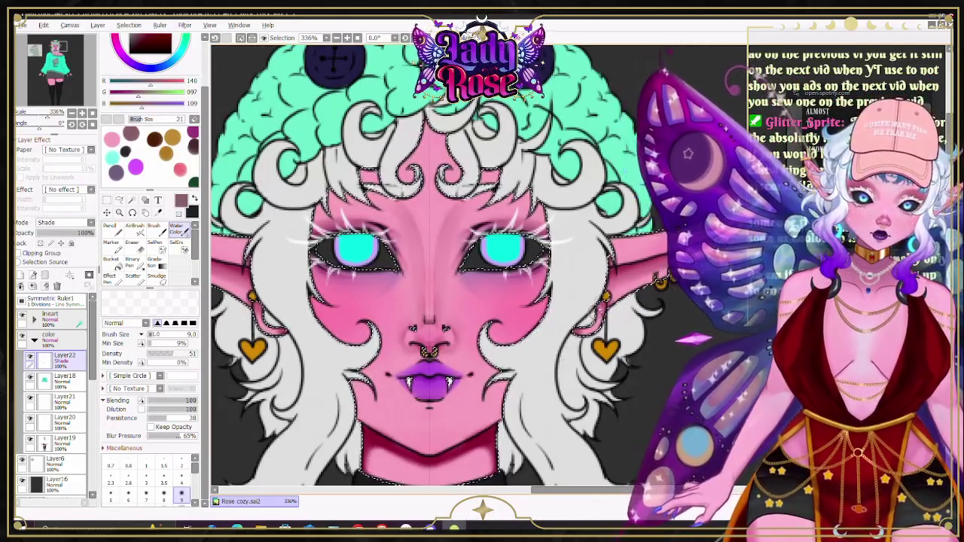
pyautogui.scroll(-3, 437, 264)
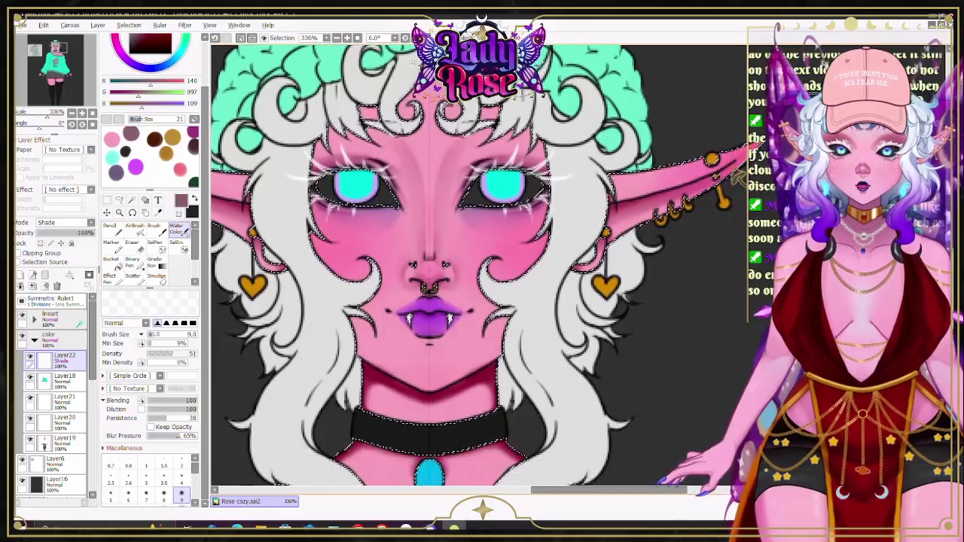
pyautogui.scroll(-3, 437, 264)
pyautogui.scroll(1, 309, 238)
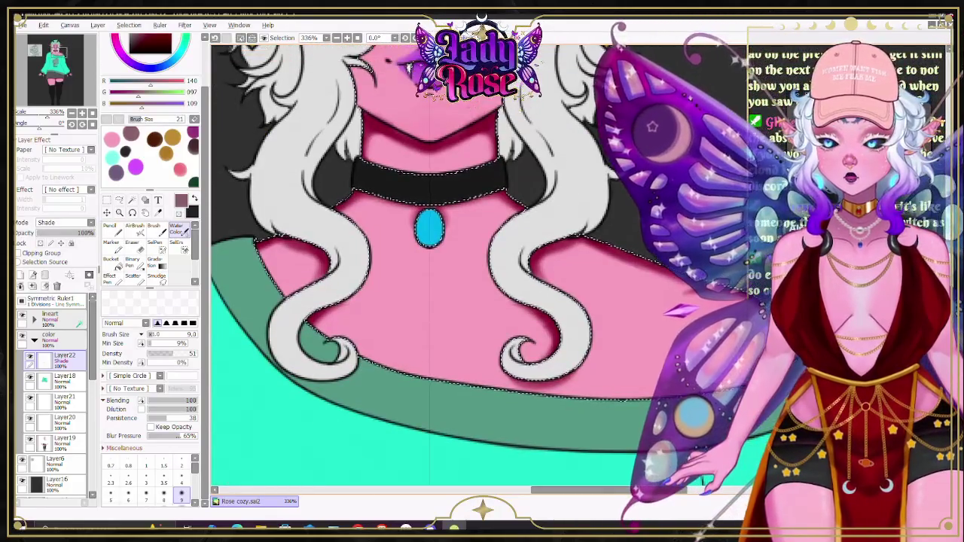
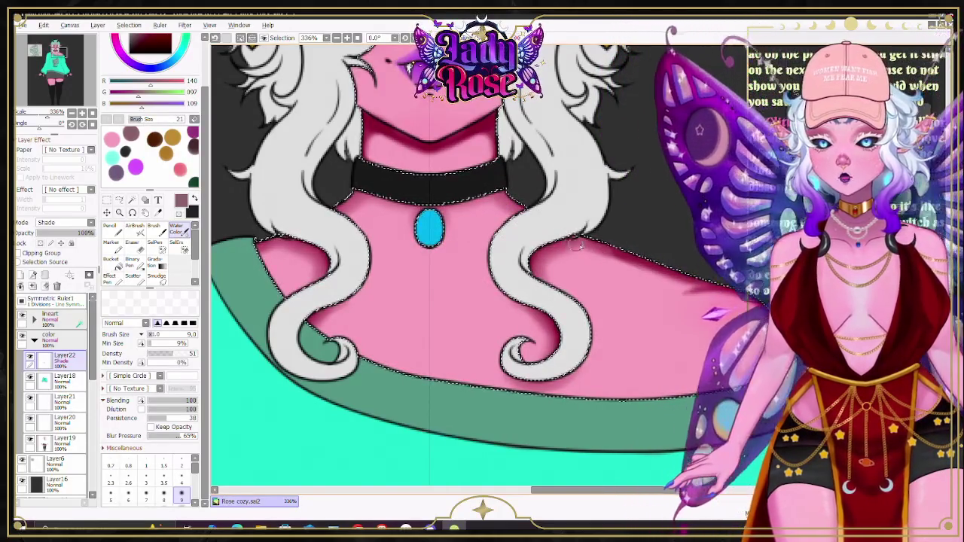
# Step: Enlarge the brush to 16 and softly shade the chest below the choker
pyautogui.press(']')
pyautogui.press(']')
pyautogui.press(']')
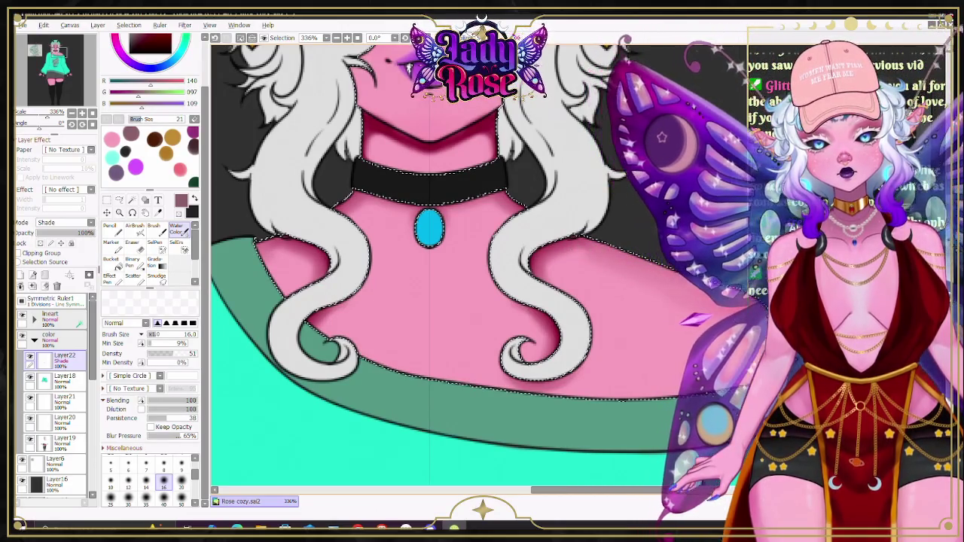
pyautogui.scroll(5, 651, 346)
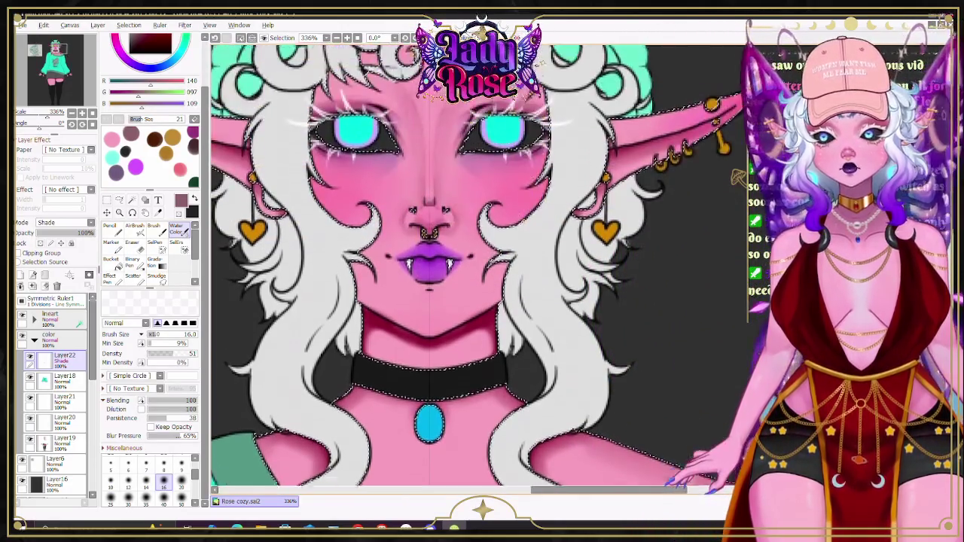
# Step: Shade the face, lips and neck with the AirBrush at size 7, then pan to the clawed hand
pyautogui.hscroll(-3, 574, 264)
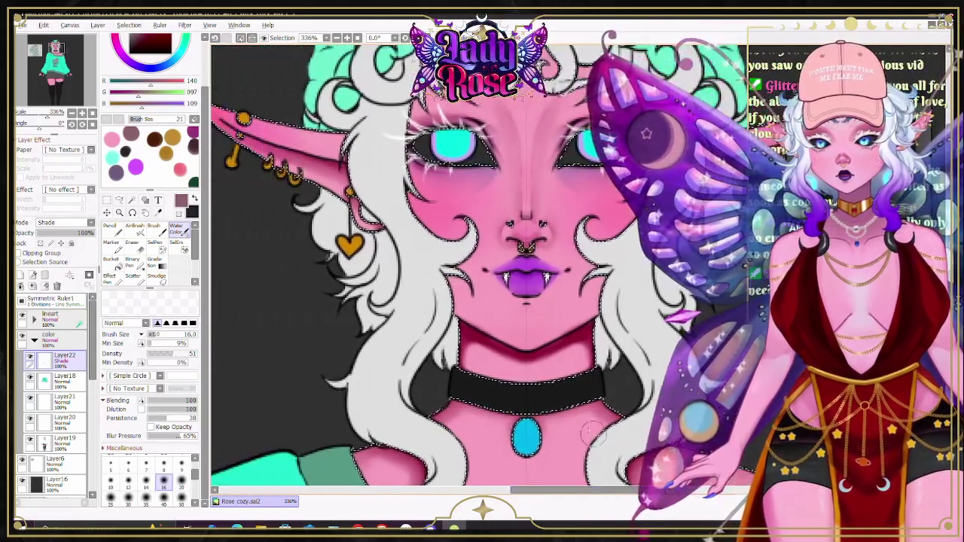
pyautogui.press('[')
pyautogui.press('[')
pyautogui.press('[')
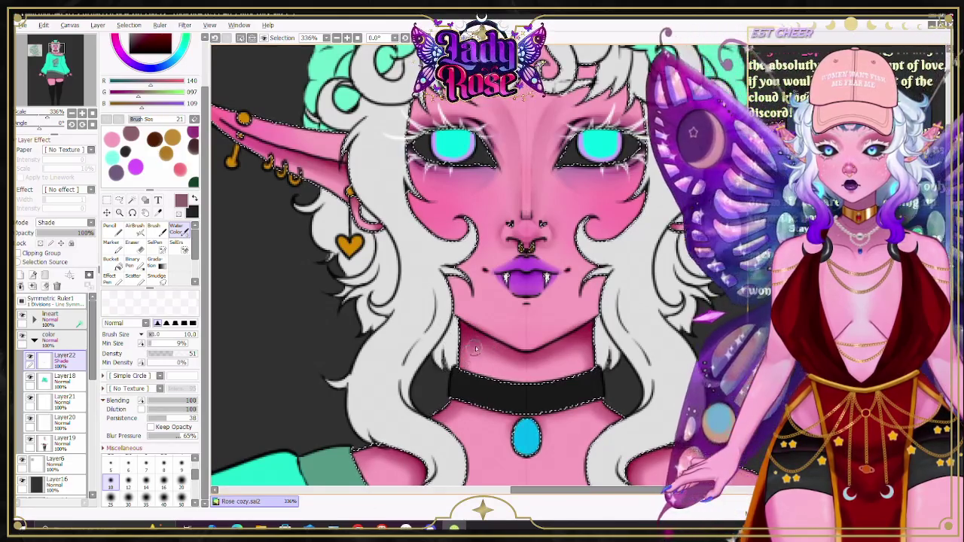
pyautogui.press('v')
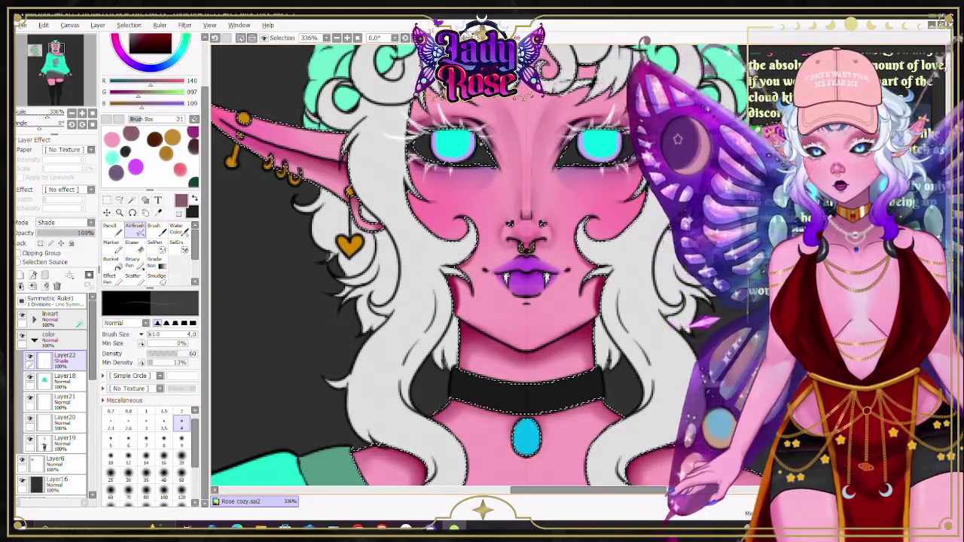
pyautogui.click(146, 438)
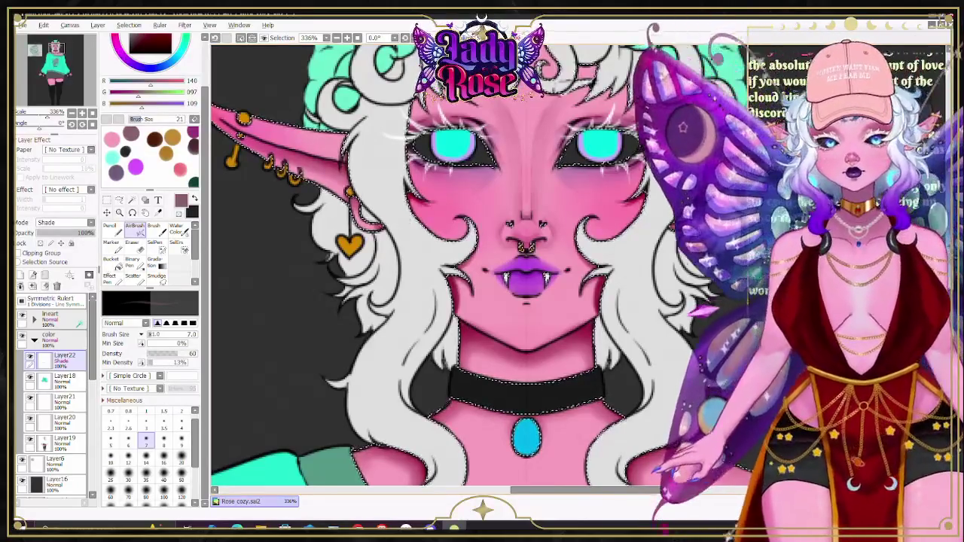
pyautogui.scroll(3, 404, 220)
pyautogui.scroll(3, 404, 220)
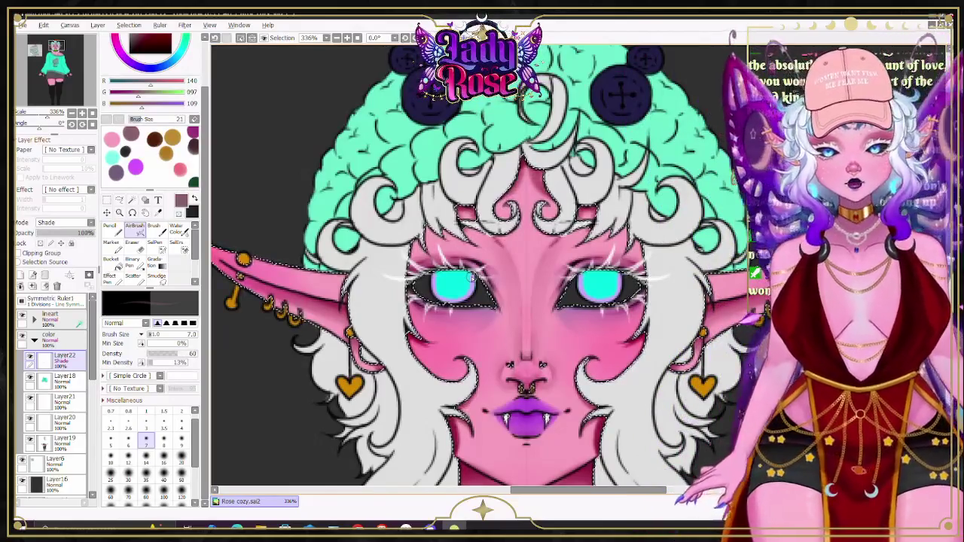
pyautogui.scroll(-3, 473, 279)
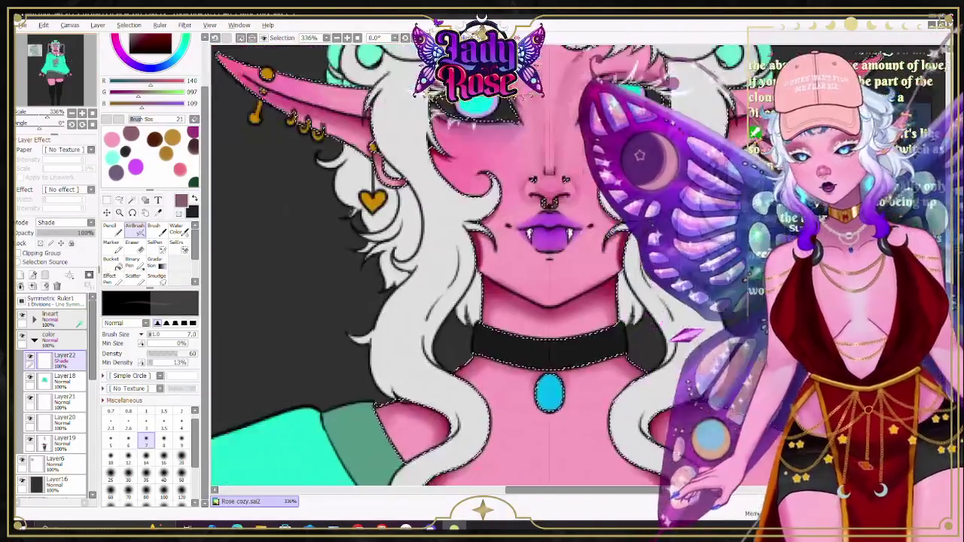
pyautogui.moveTo(75, 76); pyautogui.dragTo(72, 75)
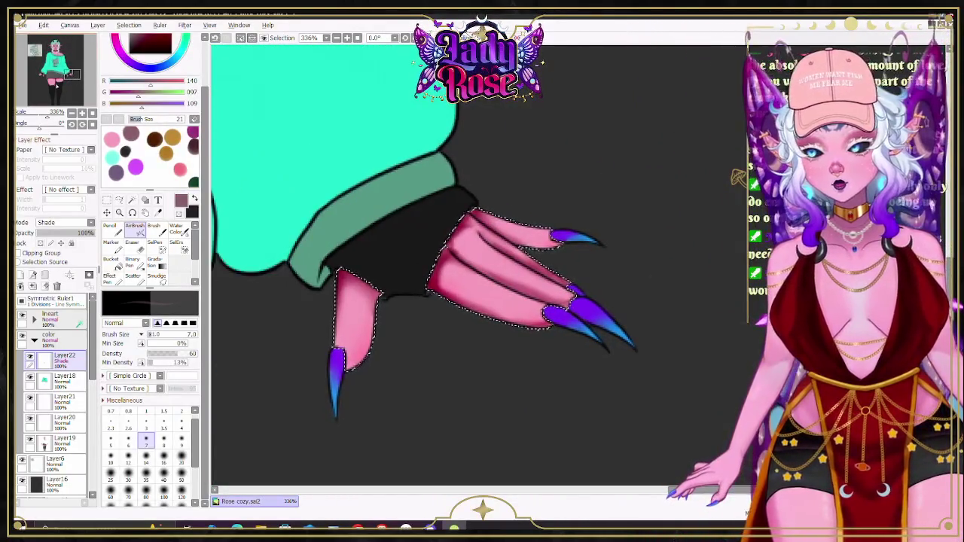
# Step: Shade between the clawed hand's fingers, alternating the Water Color and AirBrush tools
pyautogui.click(176, 229)
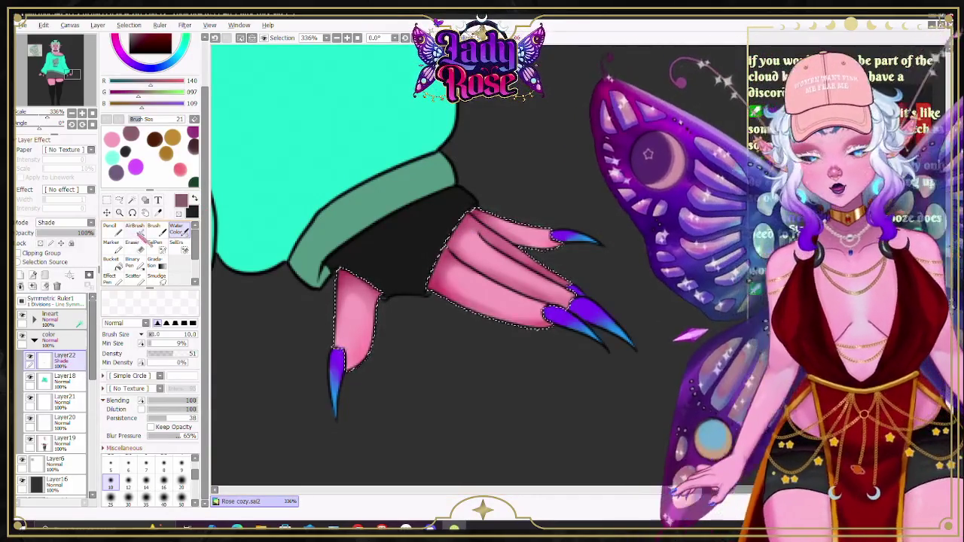
pyautogui.press('v')
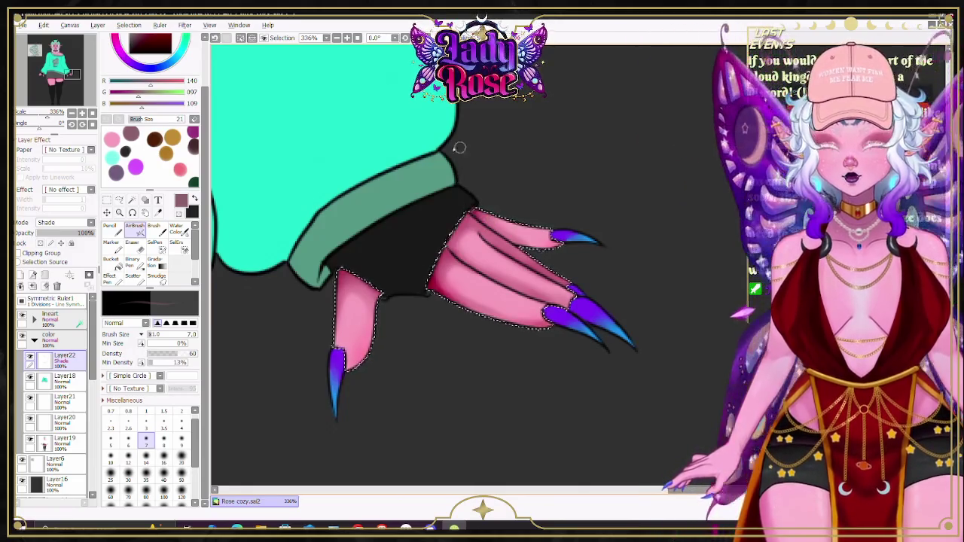
pyautogui.press('c')
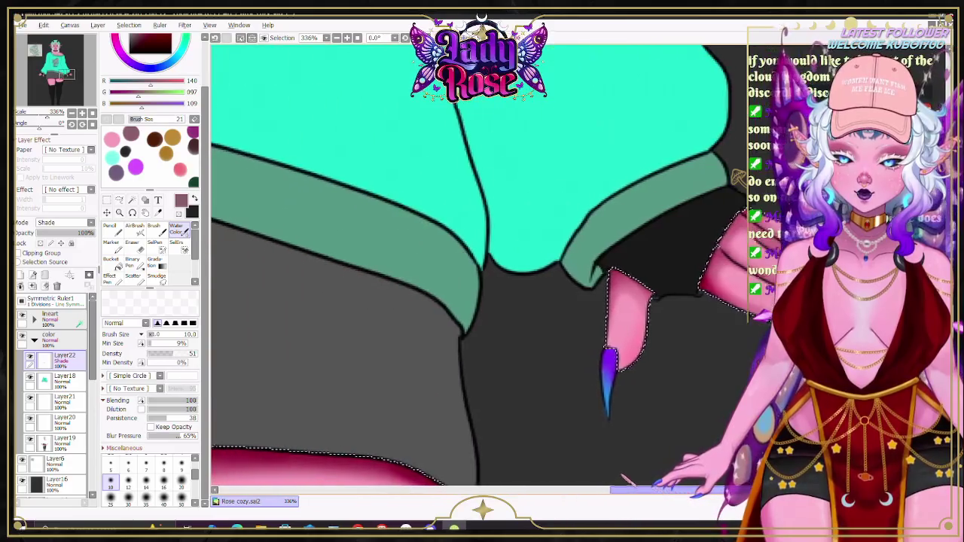
pyautogui.moveTo(345, 477); pyautogui.dragTo(619, 477)
pyautogui.scroll(-2, 614, 463)
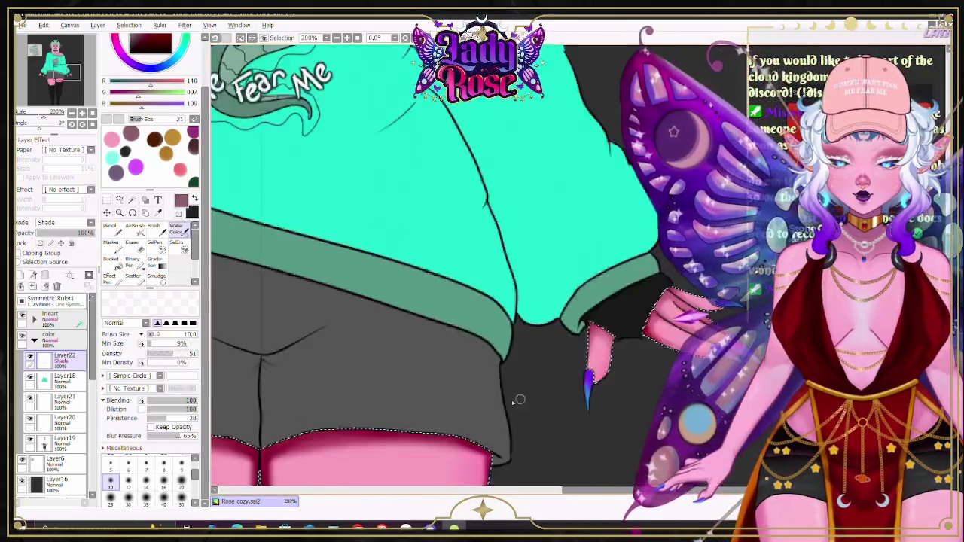
# Step: Zoom to the thighs and raise the Water Color brush size to 35
pyautogui.scroll(-2, 517, 397)
pyautogui.scroll(1, 324, 430)
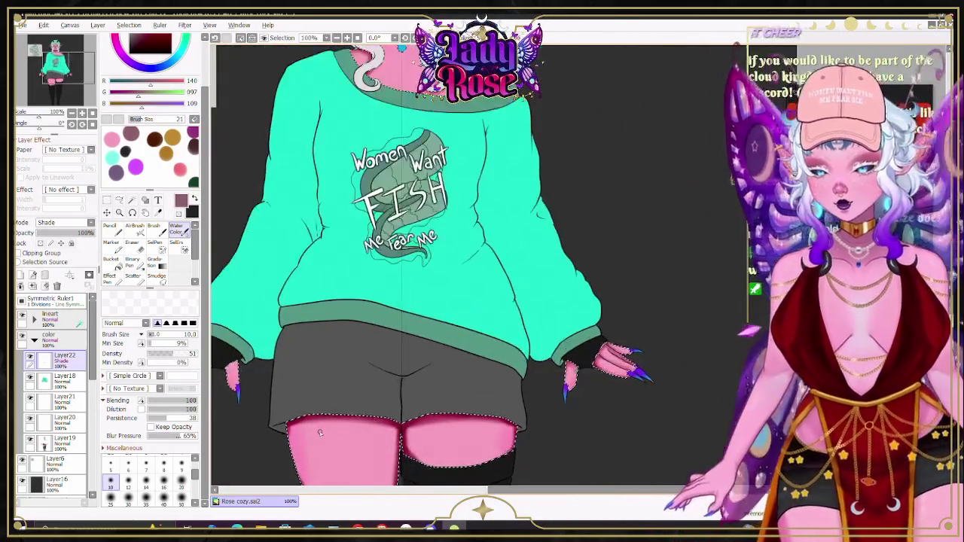
pyautogui.scroll(1, 387, 314)
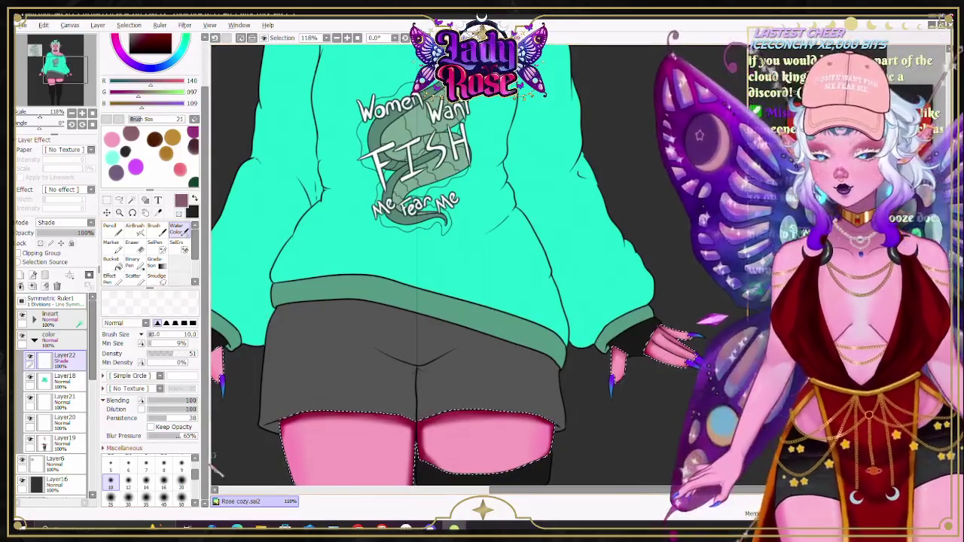
pyautogui.press(']')
pyautogui.press(']')
pyautogui.press(']')
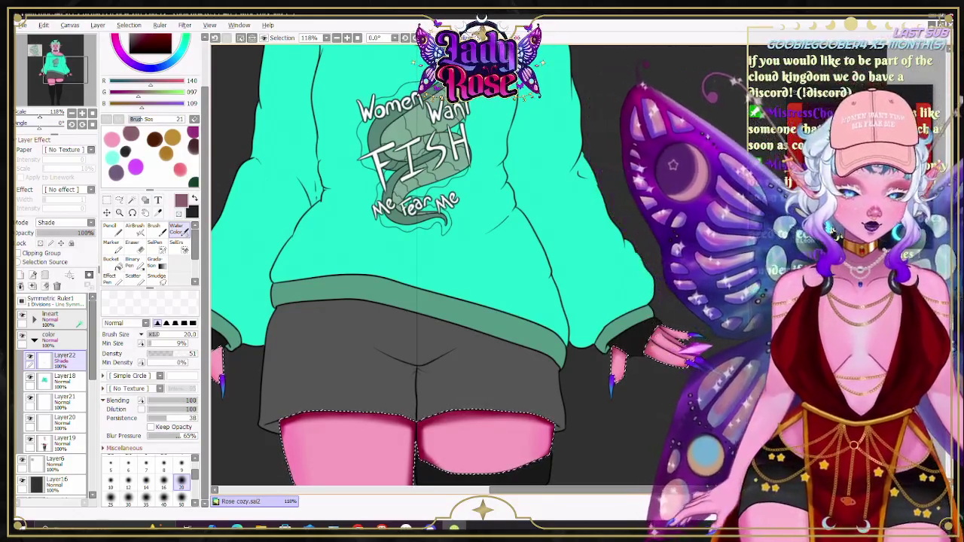
pyautogui.scroll(3, 436, 263)
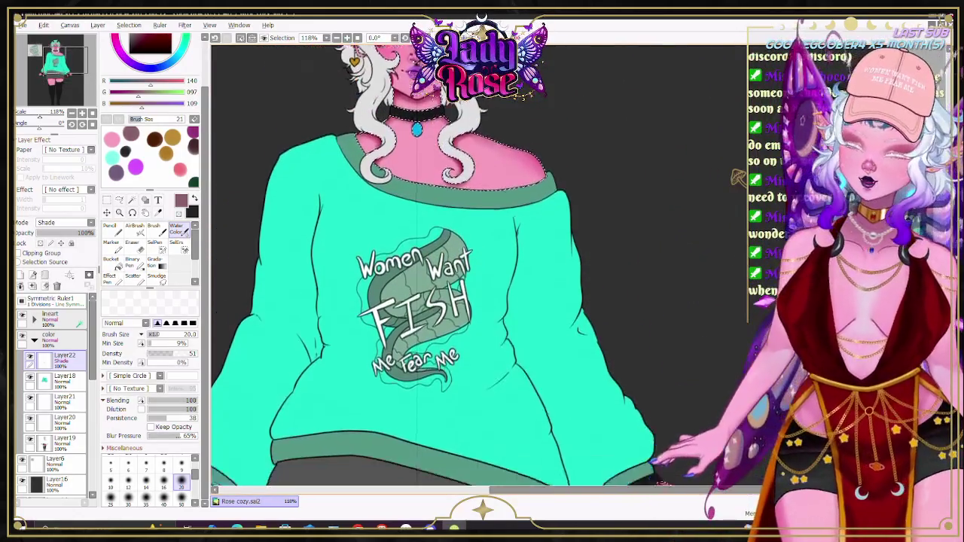
pyautogui.scroll(-3, 436, 264)
pyautogui.scroll(-2, 436, 263)
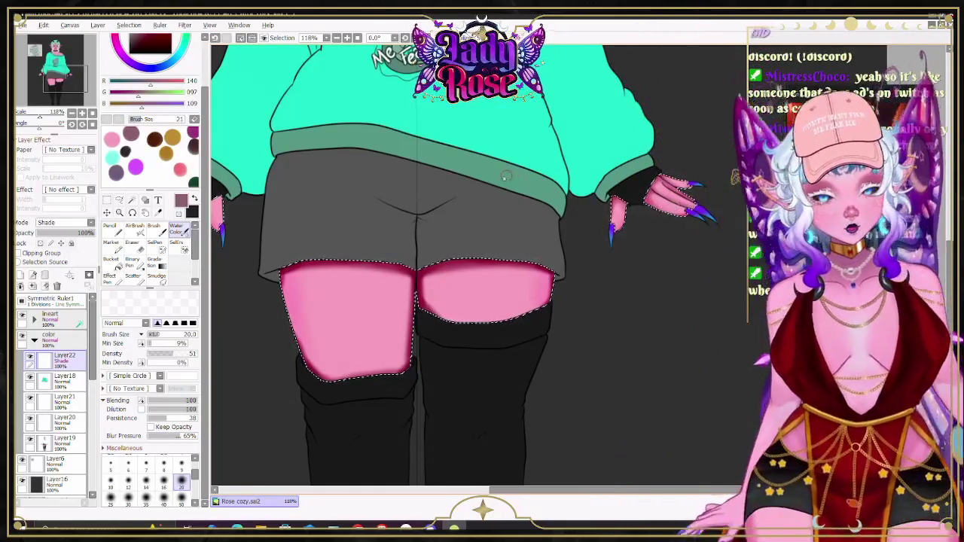
pyautogui.scroll(1, 492, 272)
pyautogui.scroll(1, 493, 272)
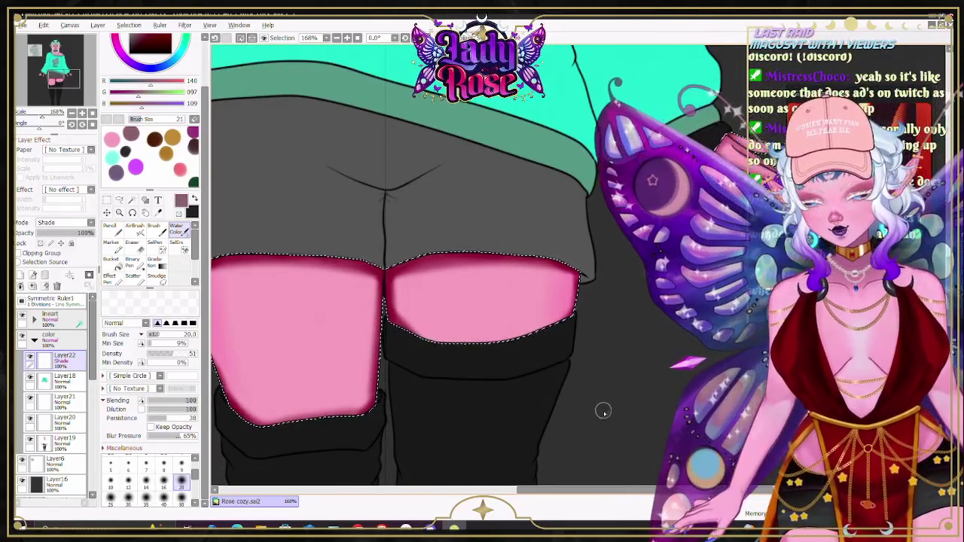
pyautogui.hscroll(-2, 578, 265)
pyautogui.press(']')
pyautogui.press(']')
pyautogui.press(']')
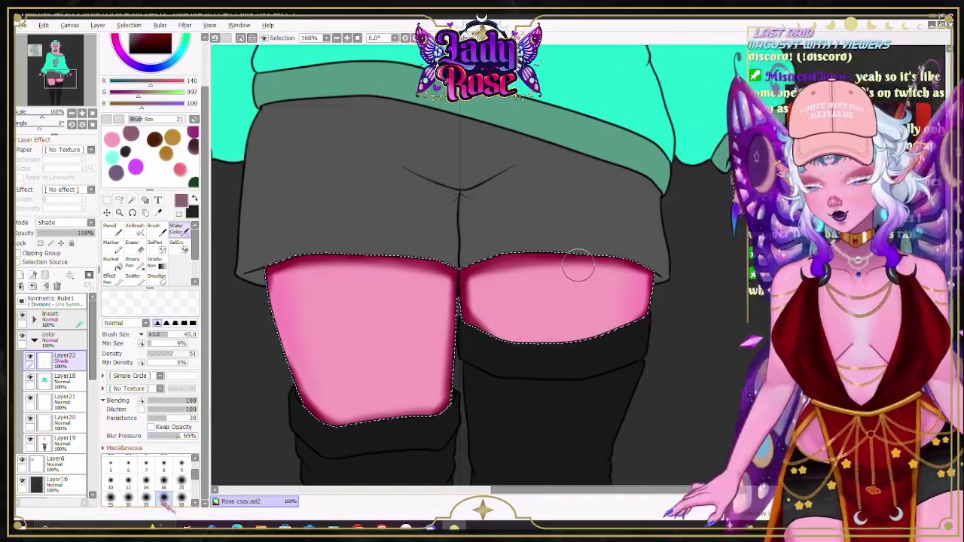
# Step: Shade the thighs' top edges under the shorts hem and blend with AirBrush
pyautogui.moveTo(578, 265); pyautogui.dragTo(640, 270)
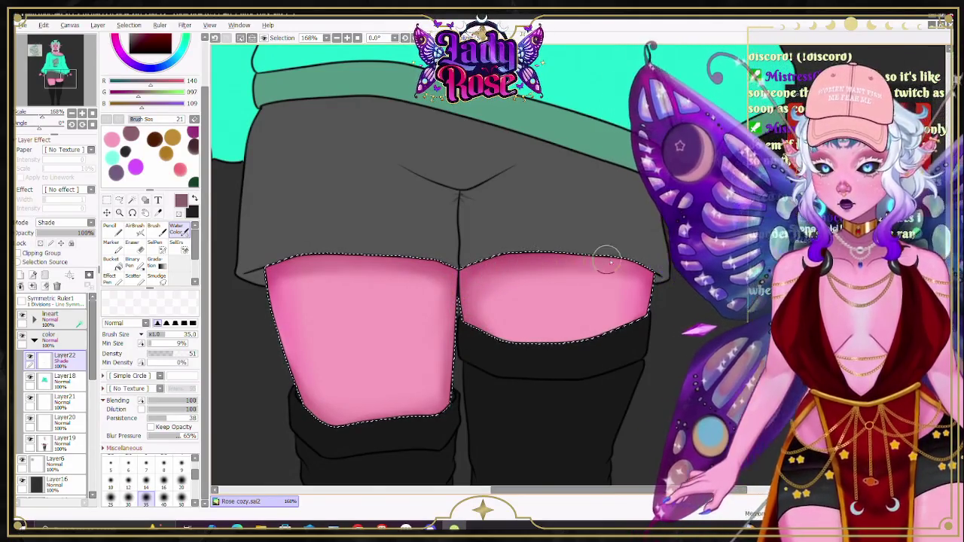
pyautogui.press('a')
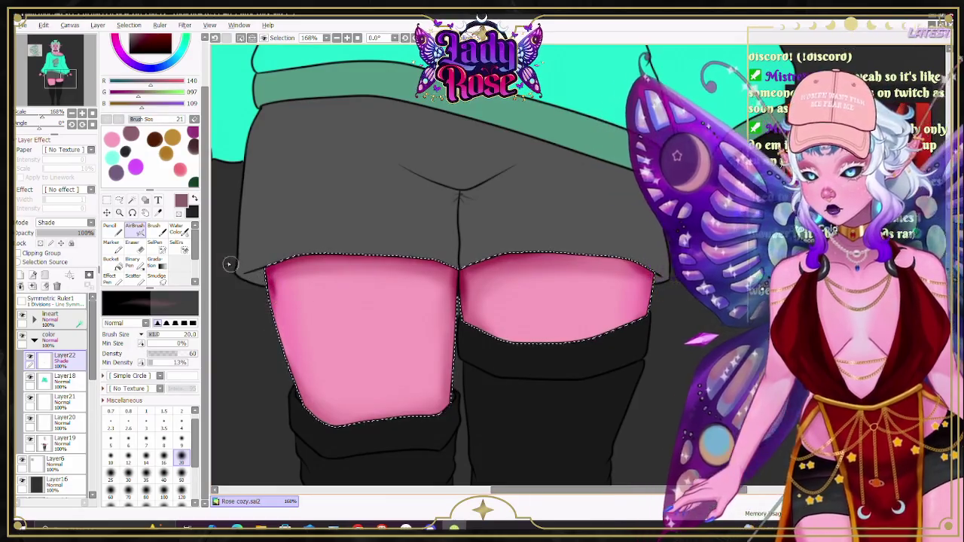
pyautogui.click(176, 229)
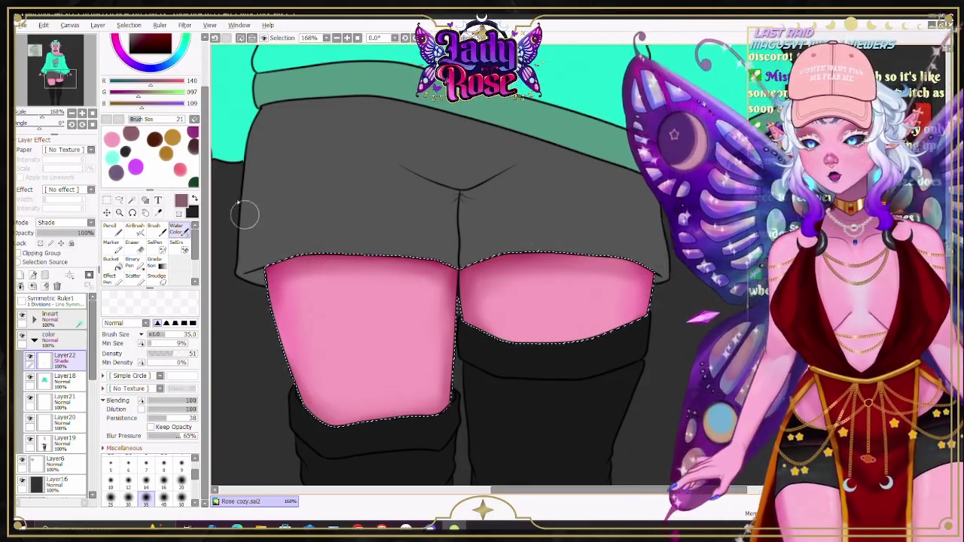
pyautogui.scroll(-2, 527, 146)
pyautogui.scroll(-2, 538, 141)
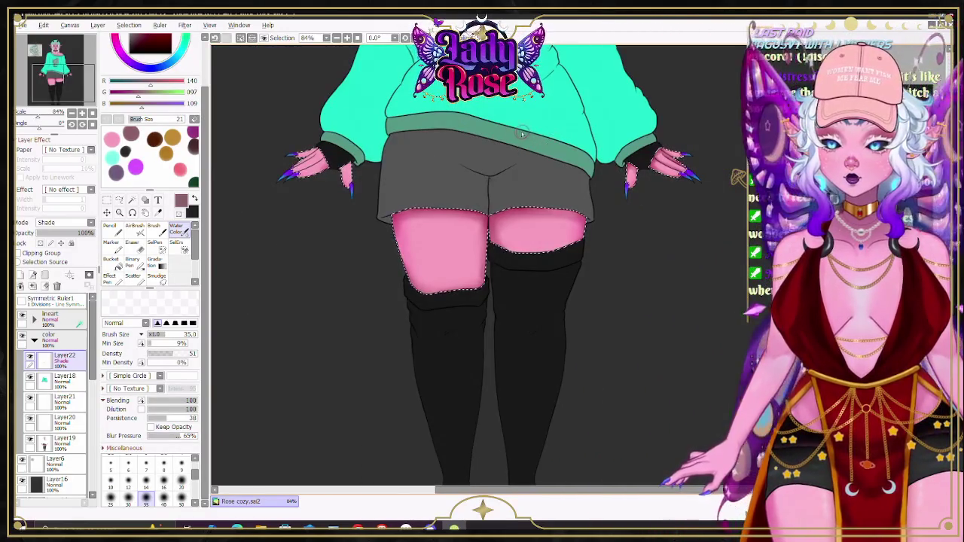
# Step: Zoom to the face and set the AirBrush to size 40, then shrink it to 9
pyautogui.scroll(3, 522, 135)
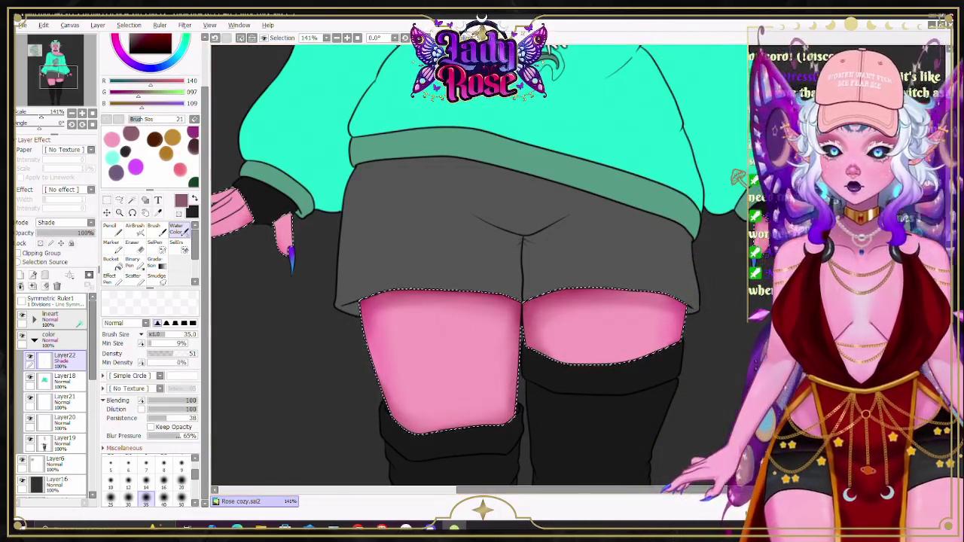
pyautogui.scroll(2, 482, 264)
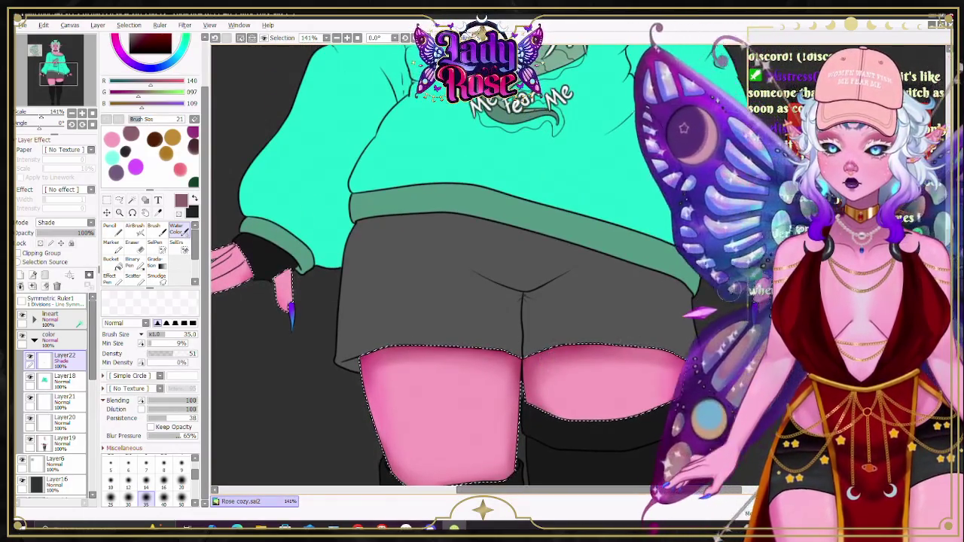
pyautogui.scroll(-3, 556, 373)
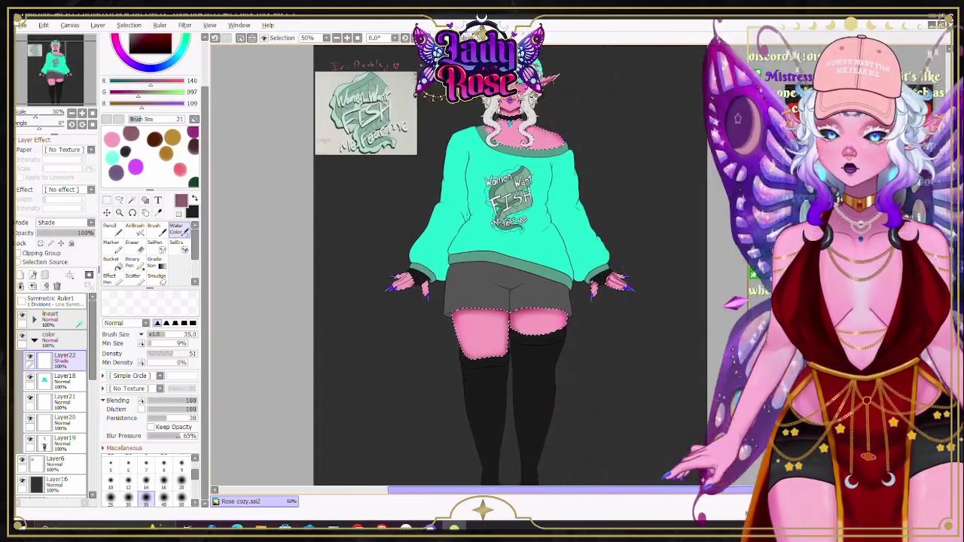
pyautogui.scroll(2, 510, 264)
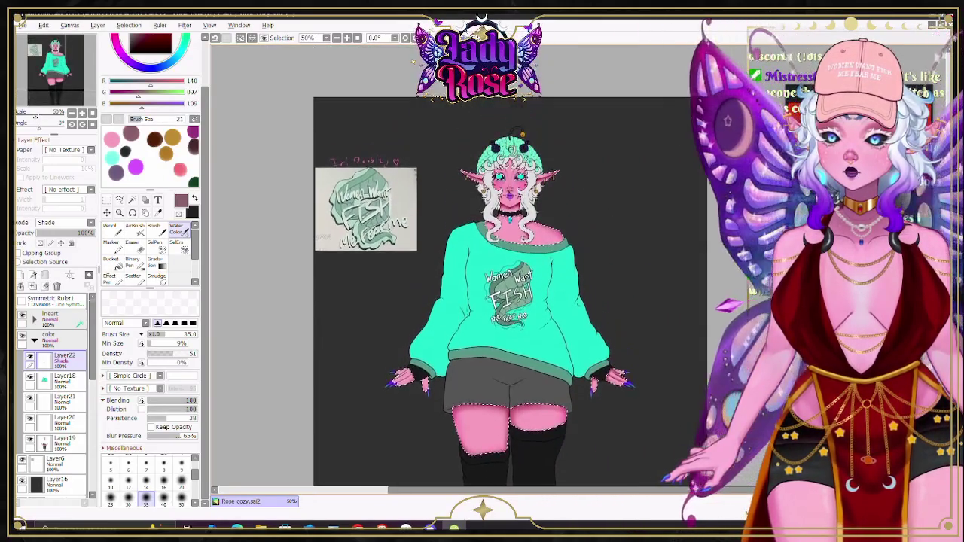
pyautogui.press('v')
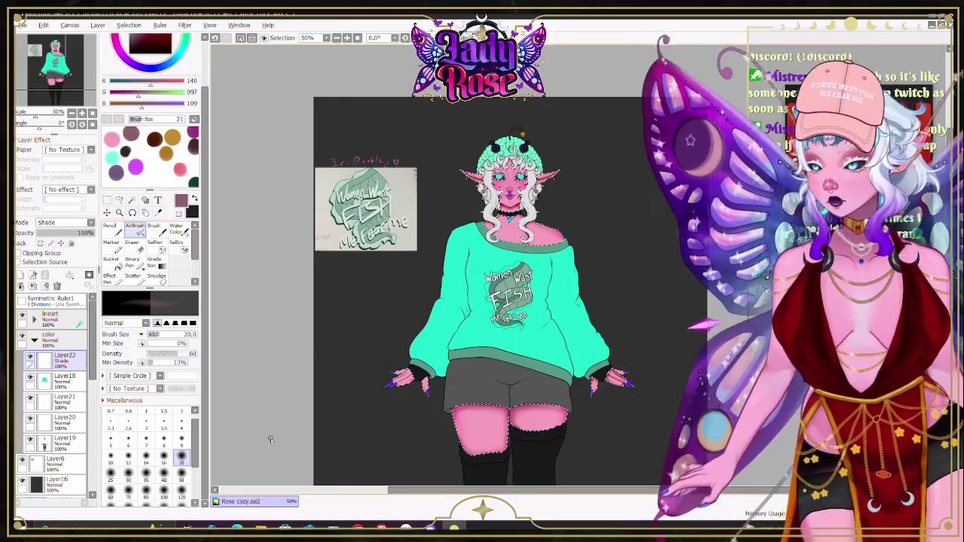
pyautogui.click(164, 476)
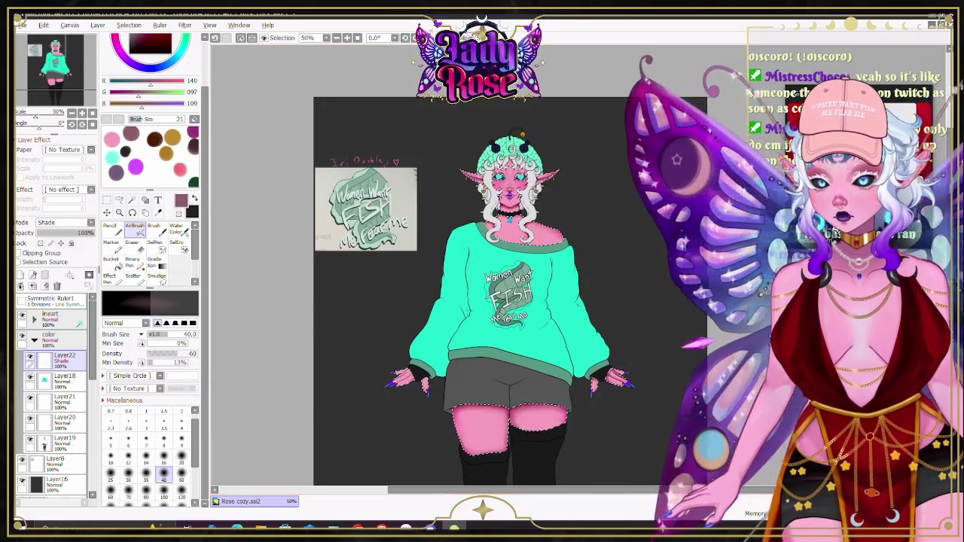
pyautogui.scroll(-2, 552, 384)
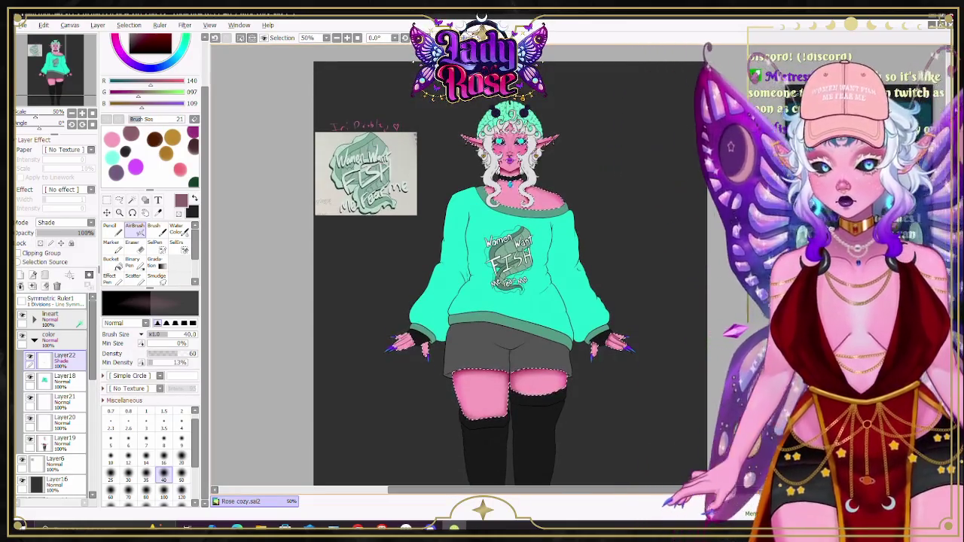
pyautogui.scroll(5, 552, 361)
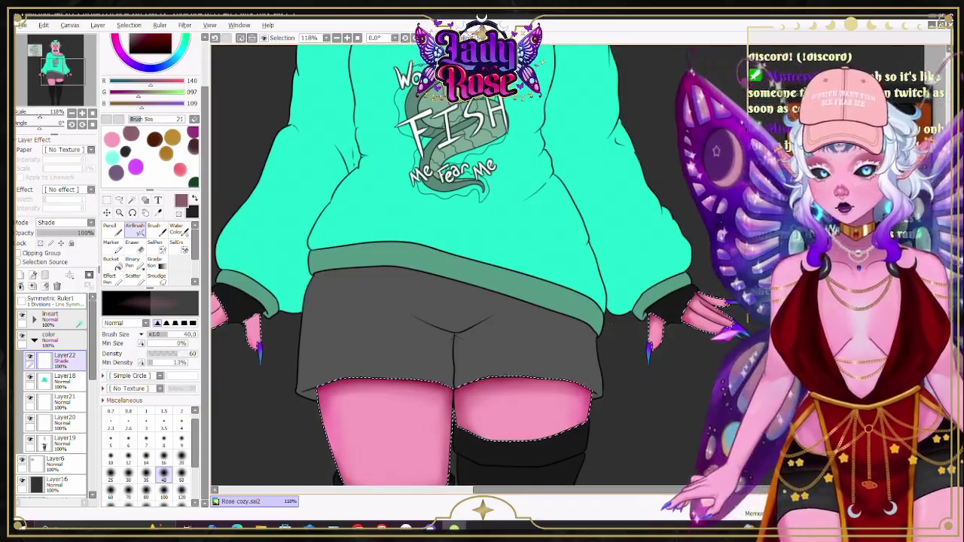
pyautogui.scroll(3, 482, 263)
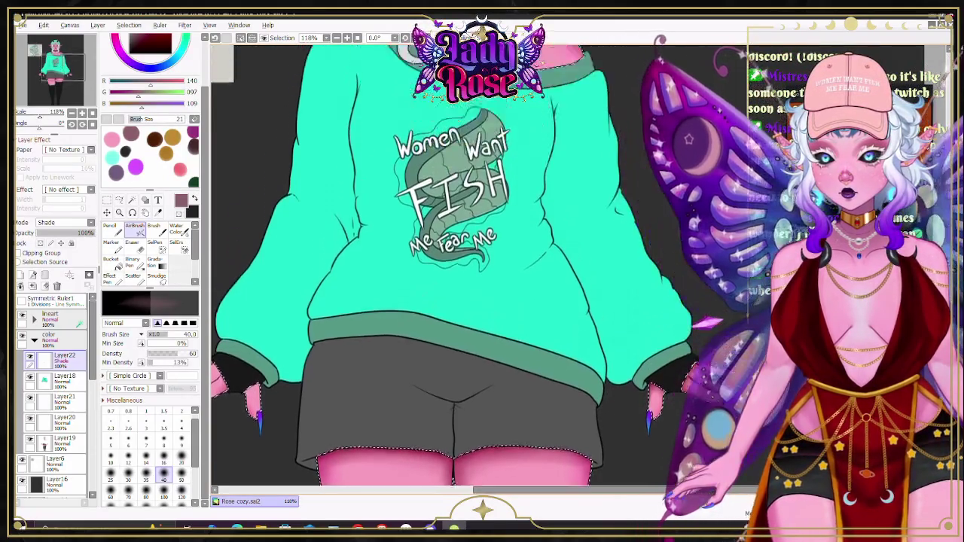
pyautogui.scroll(5, 514, 223)
pyautogui.scroll(2, 514, 222)
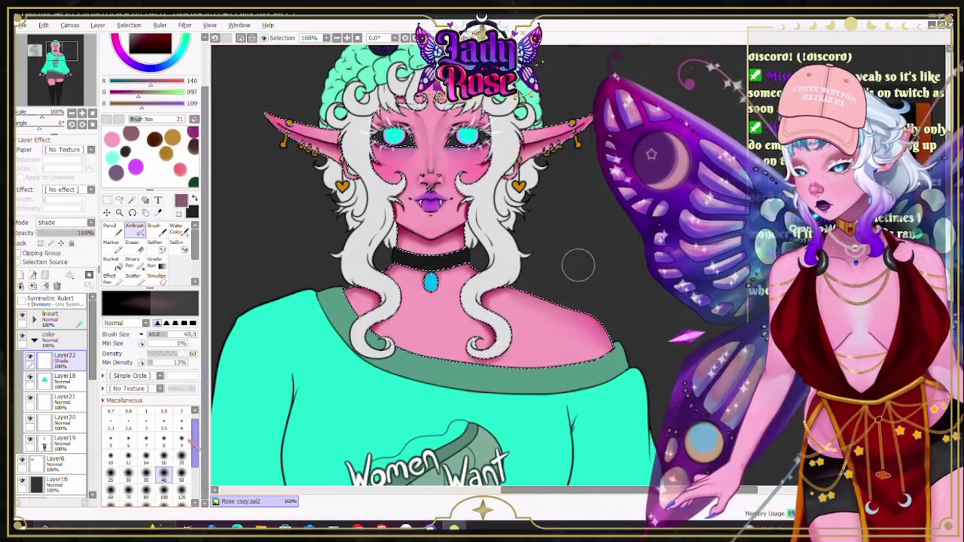
pyautogui.press('[')
pyautogui.press('[')
pyautogui.press('[')
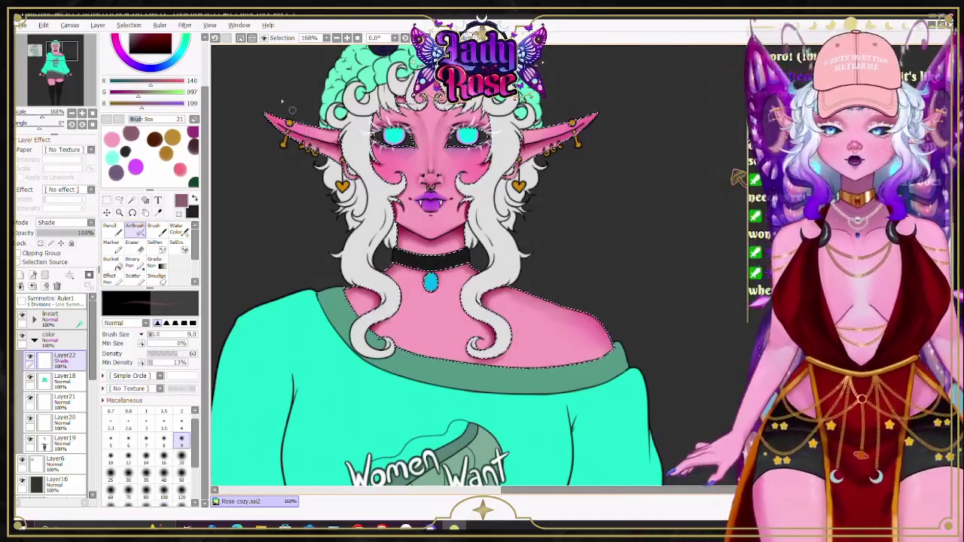
pyautogui.scroll(4, 256, 101)
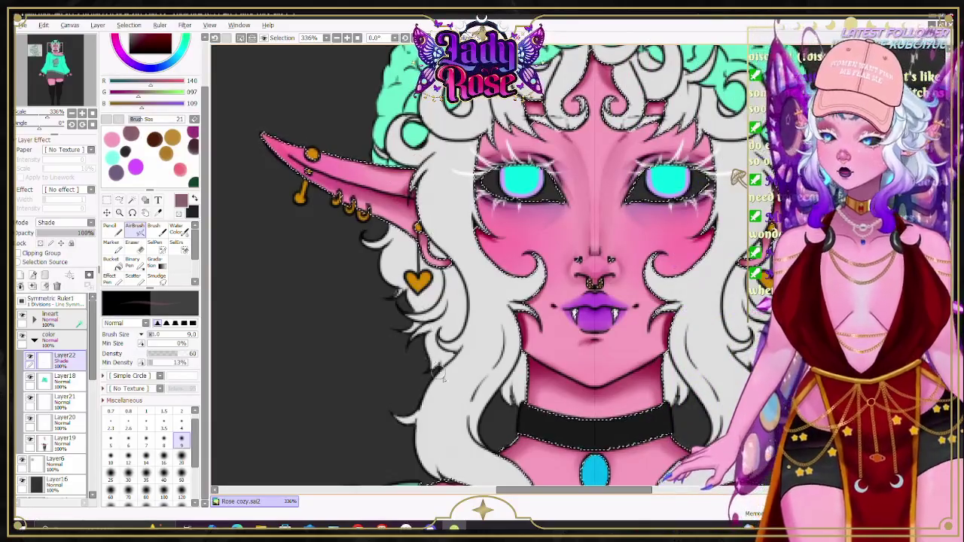
pyautogui.moveTo(548, 490); pyautogui.dragTo(569, 489)
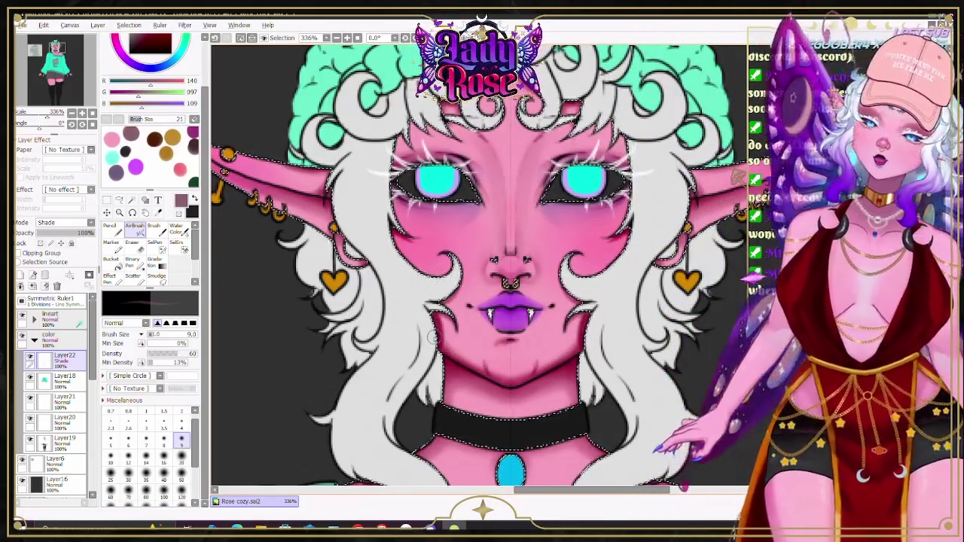
pyautogui.scroll(1, 231, 405)
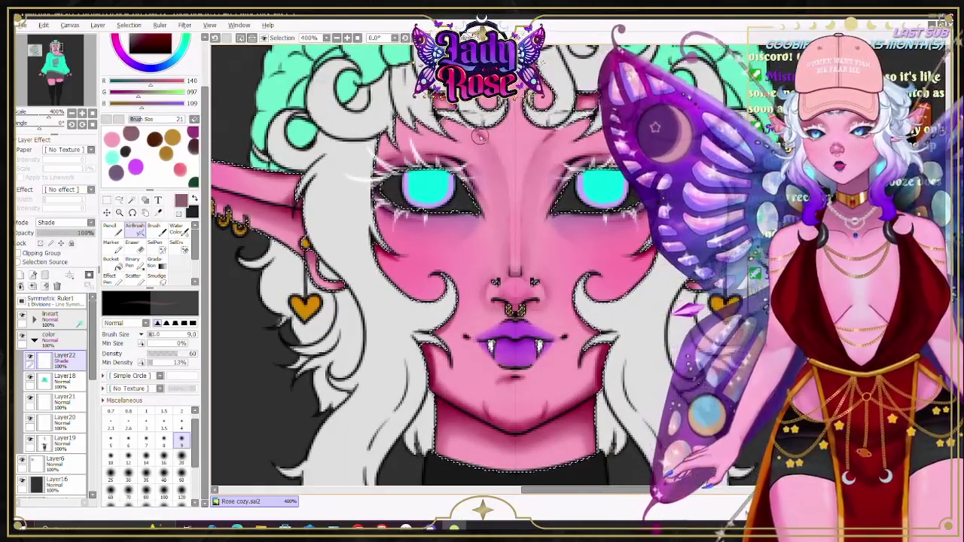
# Step: Draw thin shading lines on the brow and nose bridge with the size-4 AirBrush
pyautogui.click(180, 423)
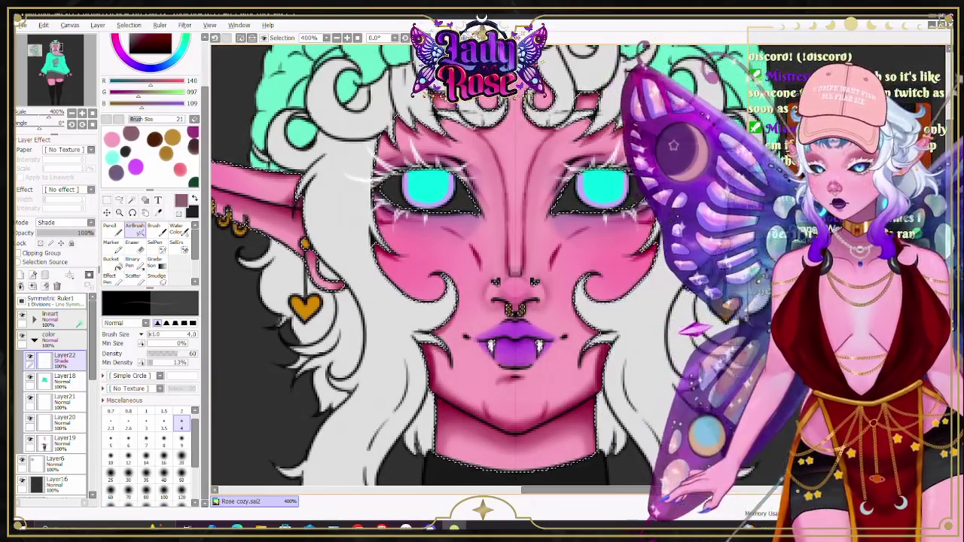
pyautogui.click(177, 227)
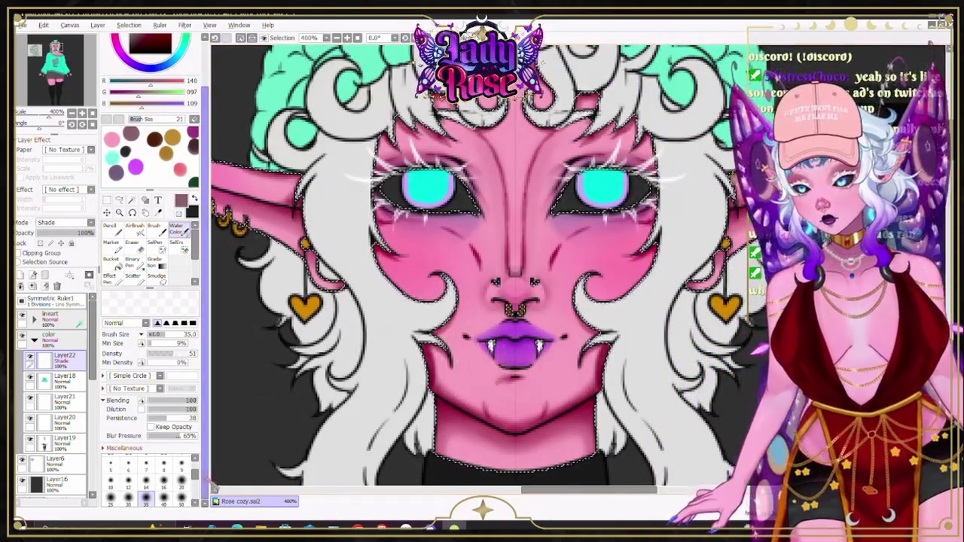
# Step: Blend the brow and nose lines with the Water Color brush, shrinking it for detail
pyautogui.click(180, 480)
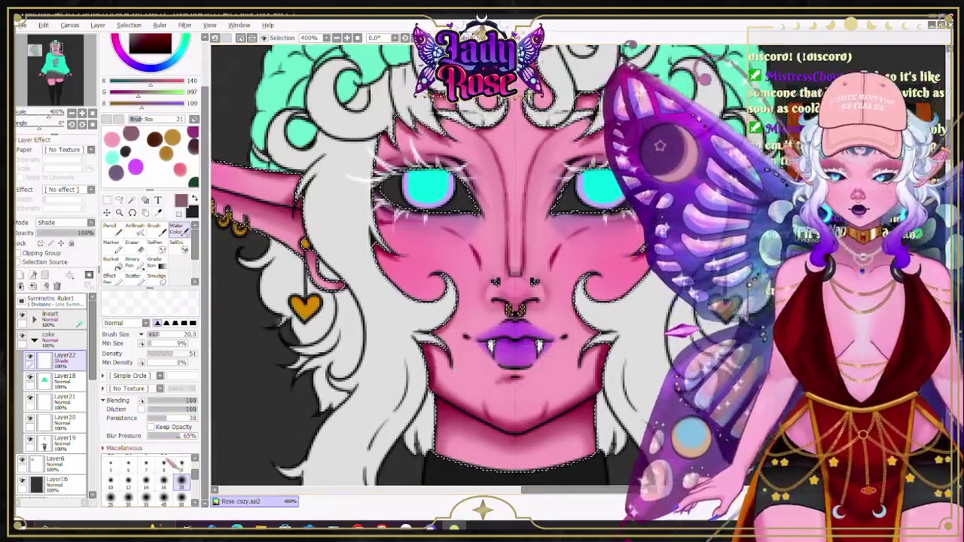
pyautogui.press('[')
pyautogui.press('[')
pyautogui.press('[')
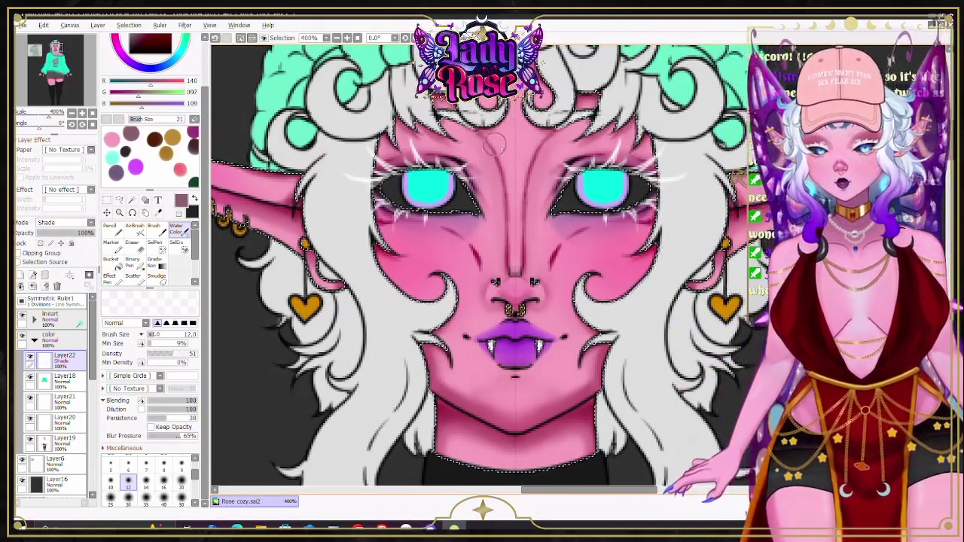
pyautogui.press('[')
pyautogui.press('[')
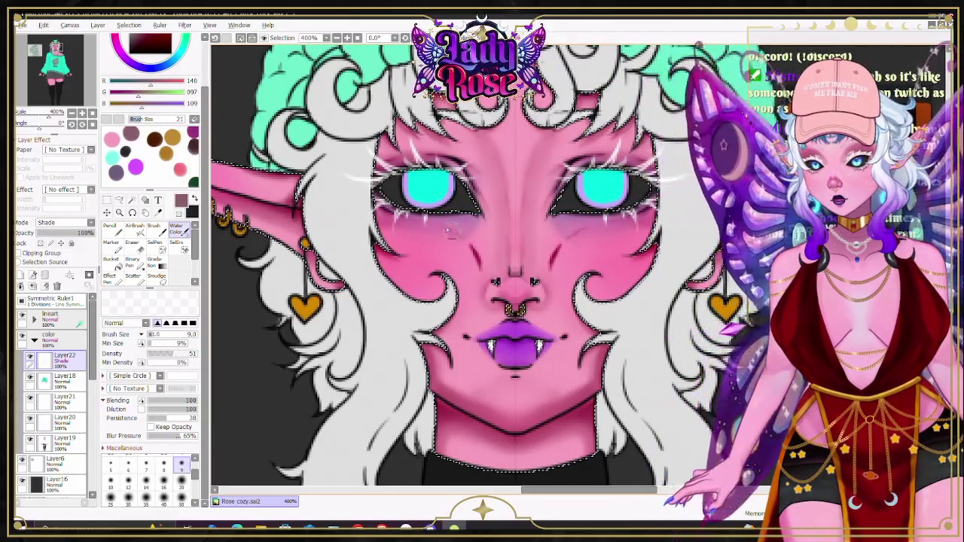
pyautogui.press('v')
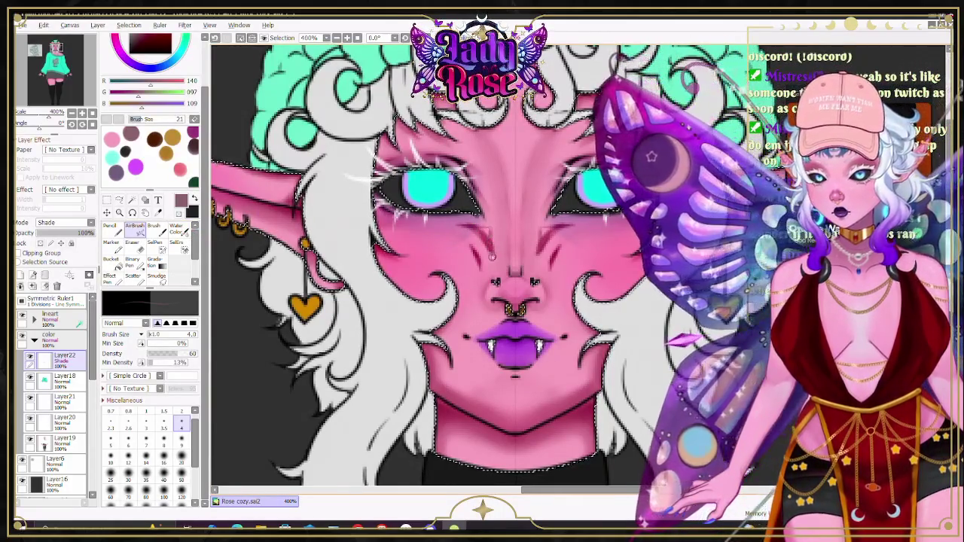
pyautogui.press('c')
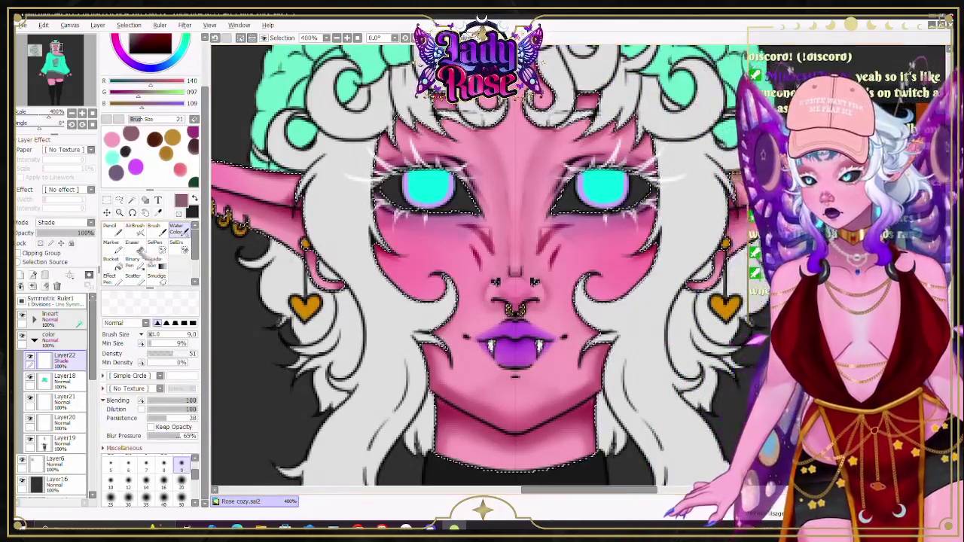
# Step: Alternate Eraser, blending and AirBrush to clean up and deepen the cheek and under-eye shading
pyautogui.press('e')
pyautogui.click(180, 444)
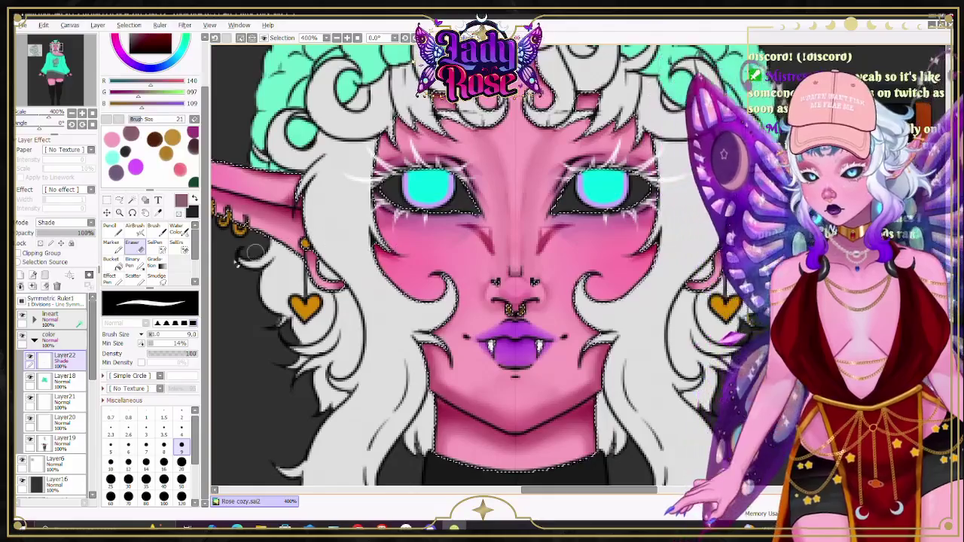
pyautogui.click(178, 228)
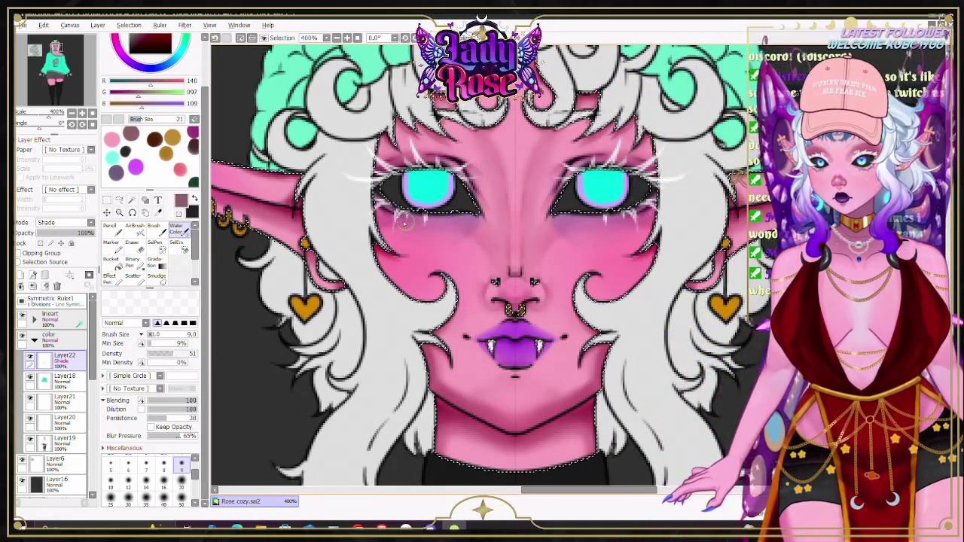
pyautogui.press('e')
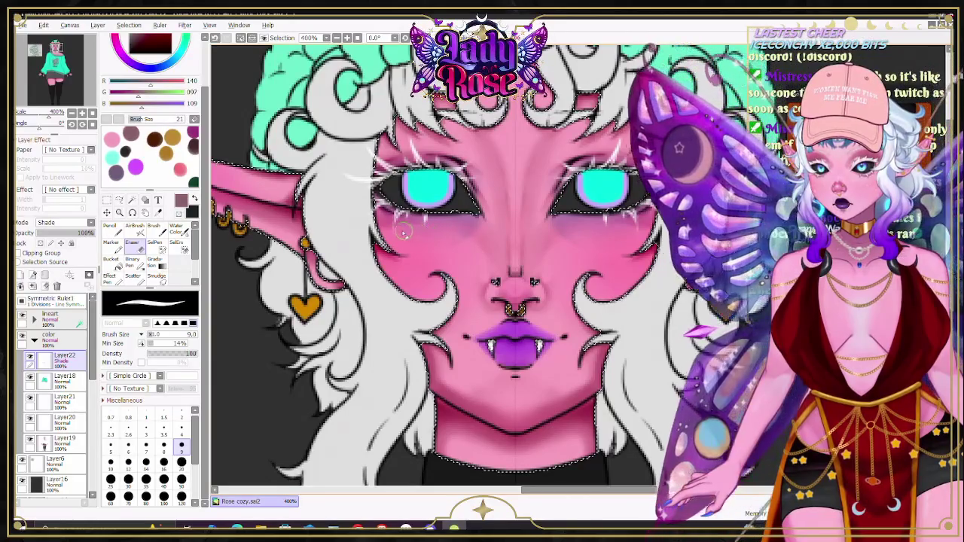
pyautogui.press('w')
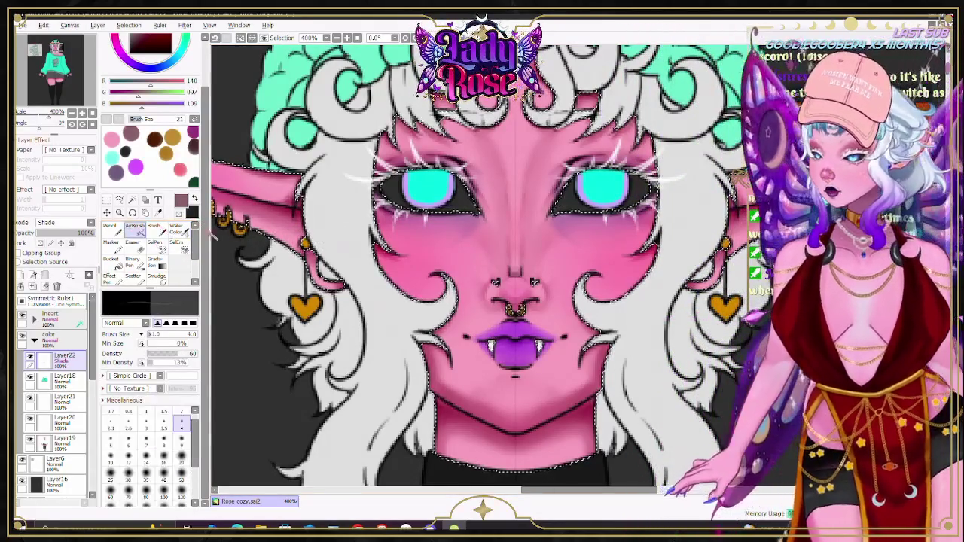
pyautogui.press('v')
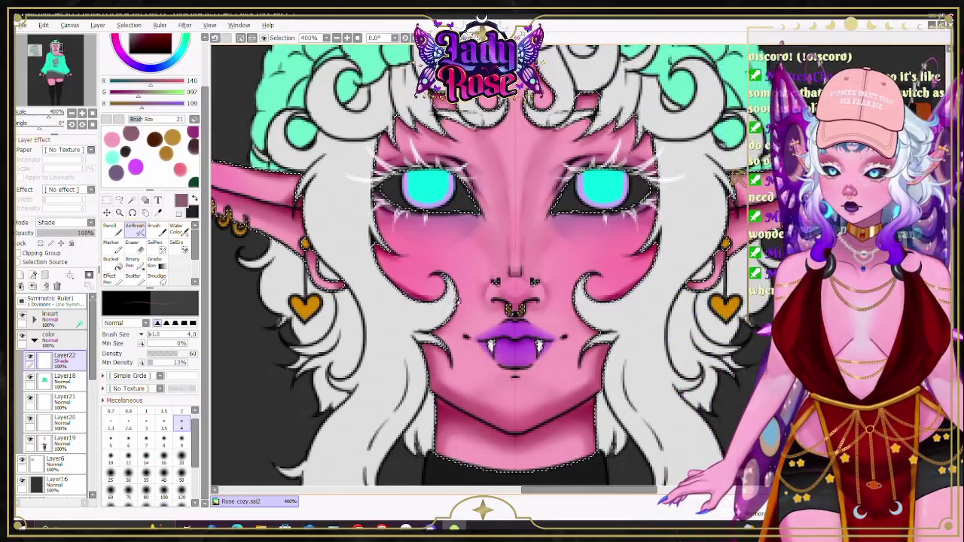
pyautogui.press('b')
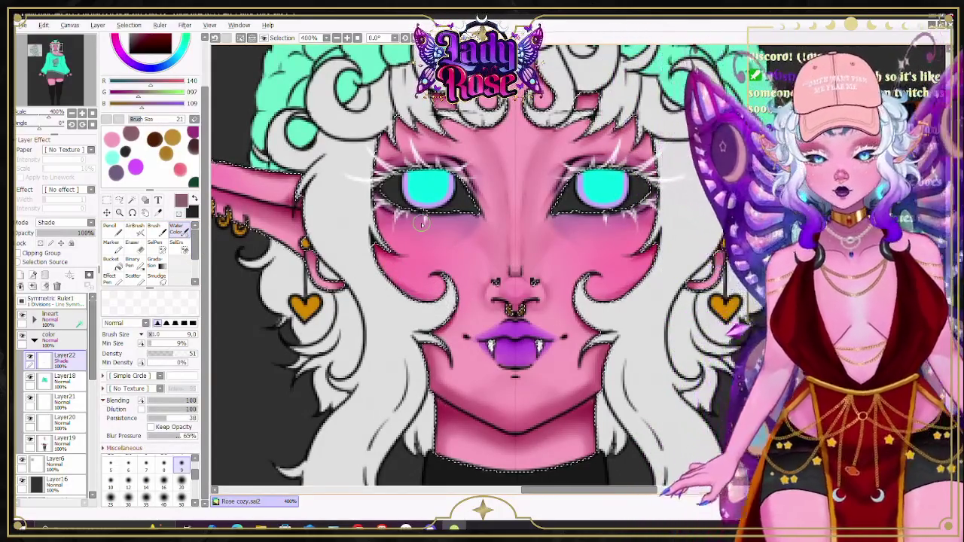
pyautogui.scroll(-2, 421, 222)
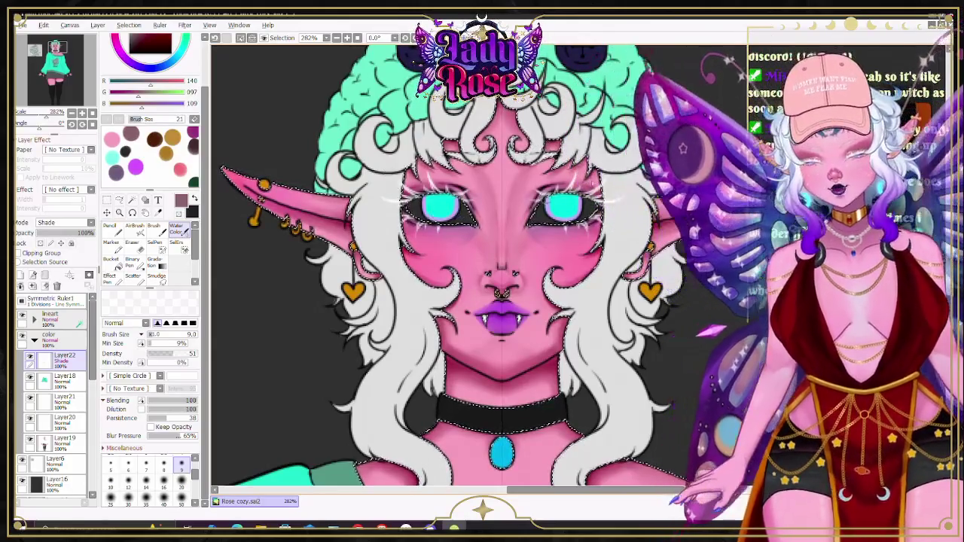
# Step: Shade under the lips and chin with Water Color size 16, tidying edges with the Eraser
pyautogui.scroll(-1, 482, 263)
pyautogui.scroll(-2, 738, 178)
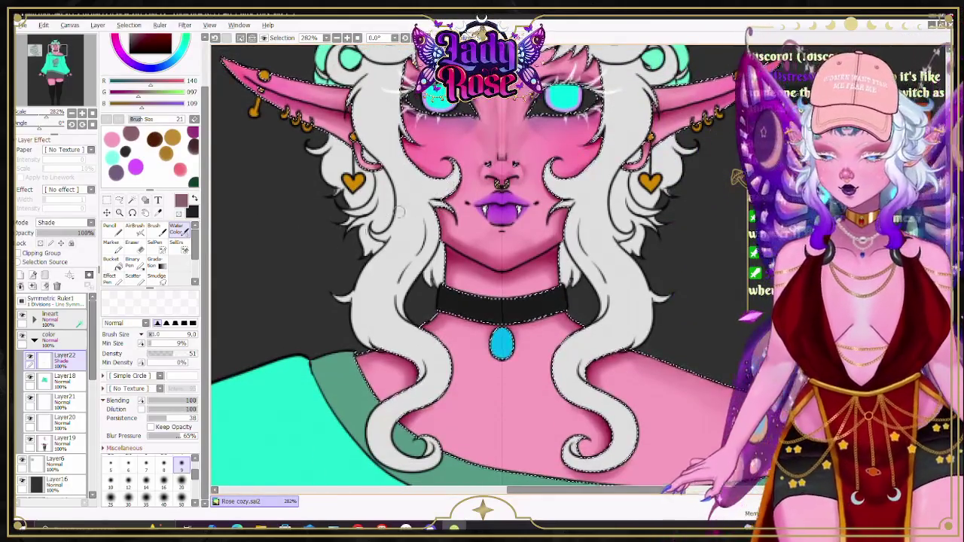
pyautogui.click(164, 480)
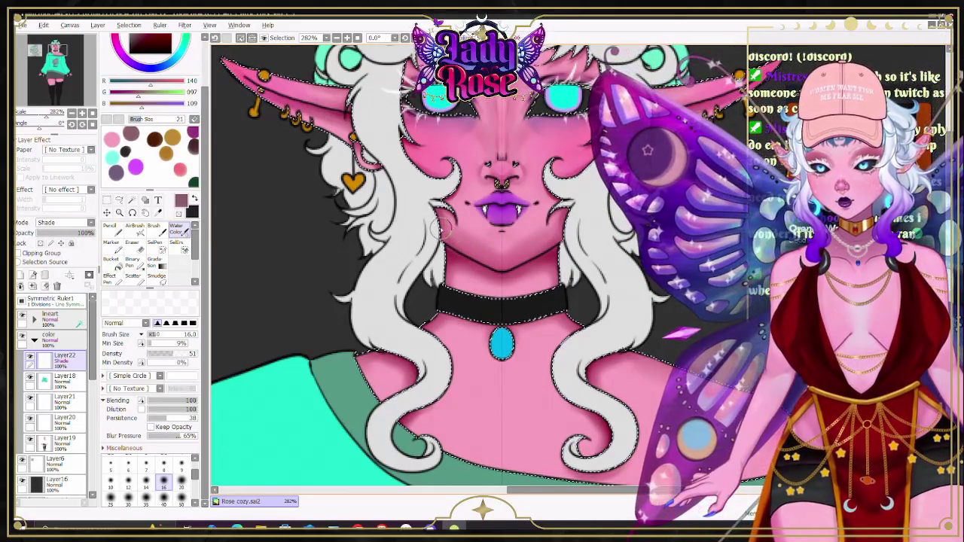
pyautogui.press('e')
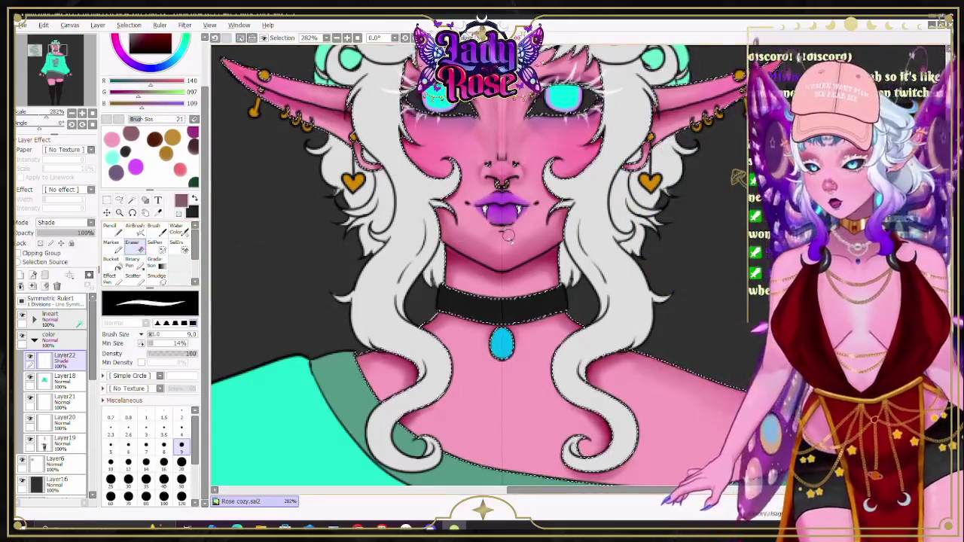
pyautogui.press('[')
pyautogui.press('[')
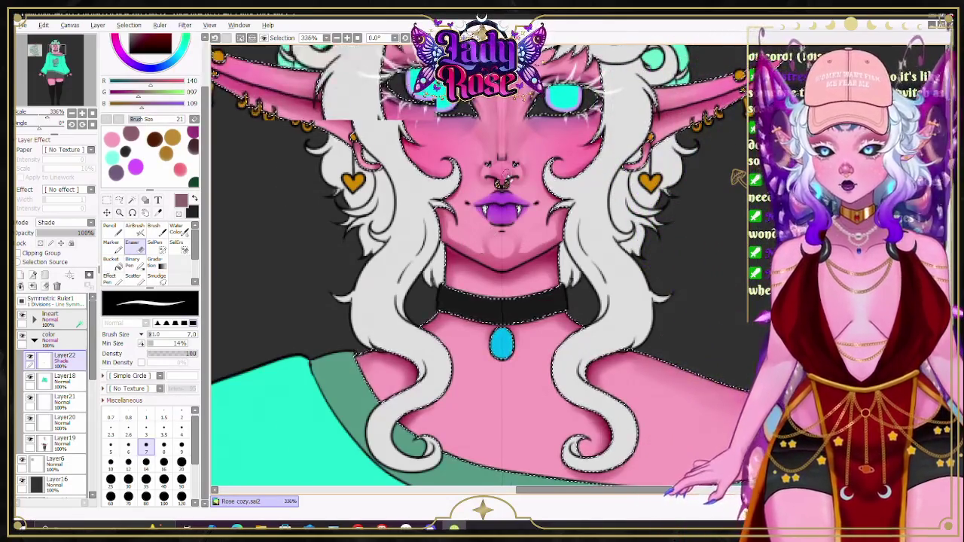
pyautogui.scroll(2, 510, 189)
pyautogui.press('c')
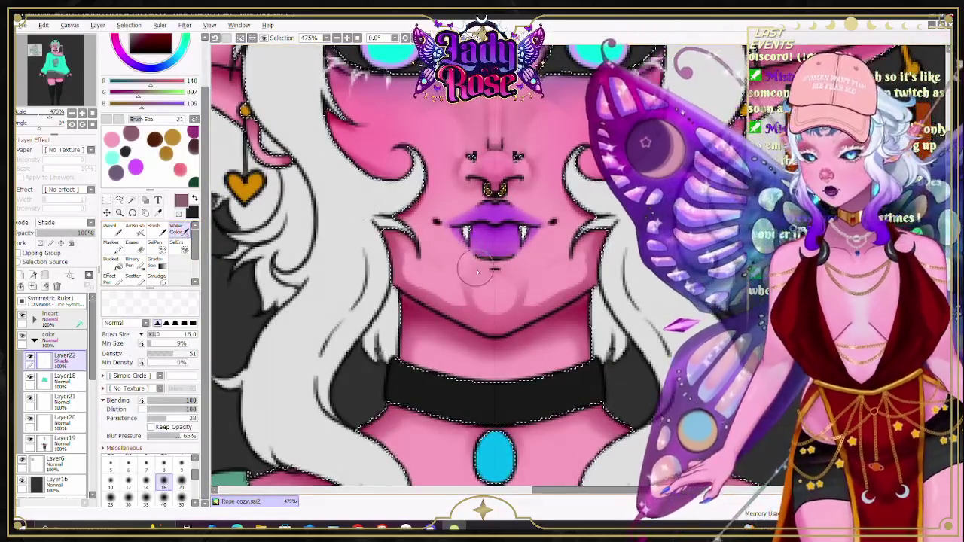
pyautogui.press('[')
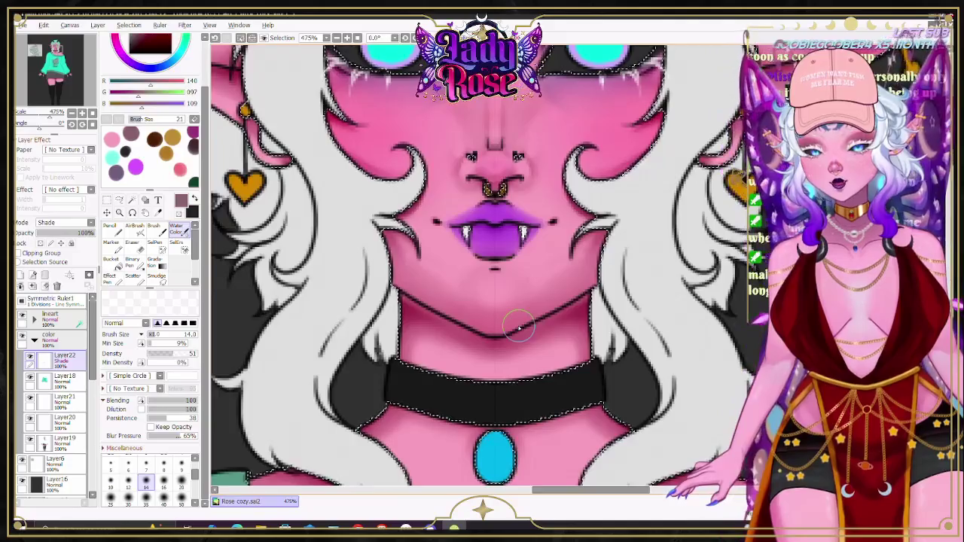
pyautogui.scroll(-7, 517, 323)
pyautogui.scroll(3, 536, 197)
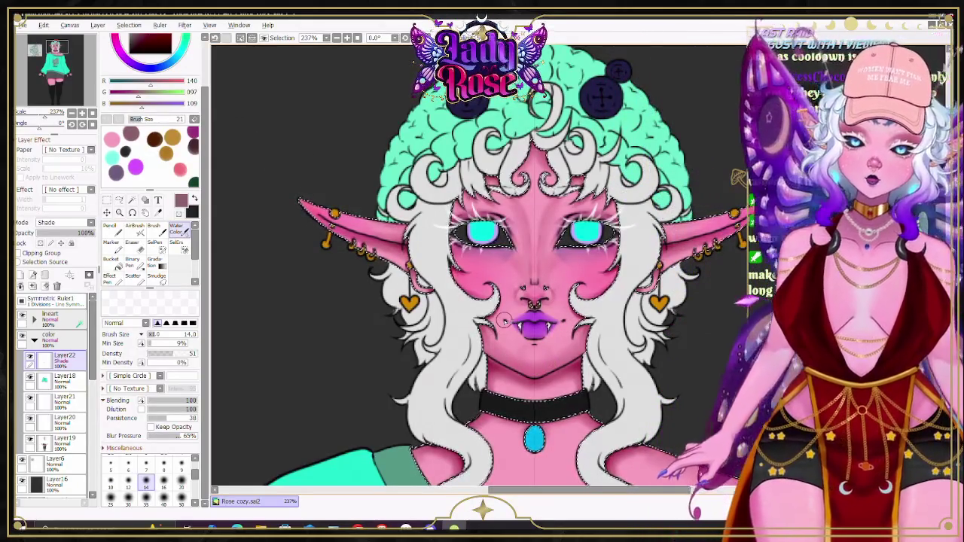
# Step: Blend darker pink shading under the choker and around the collarbones, erasing stray strokes
pyautogui.scroll(-1, 467, 263)
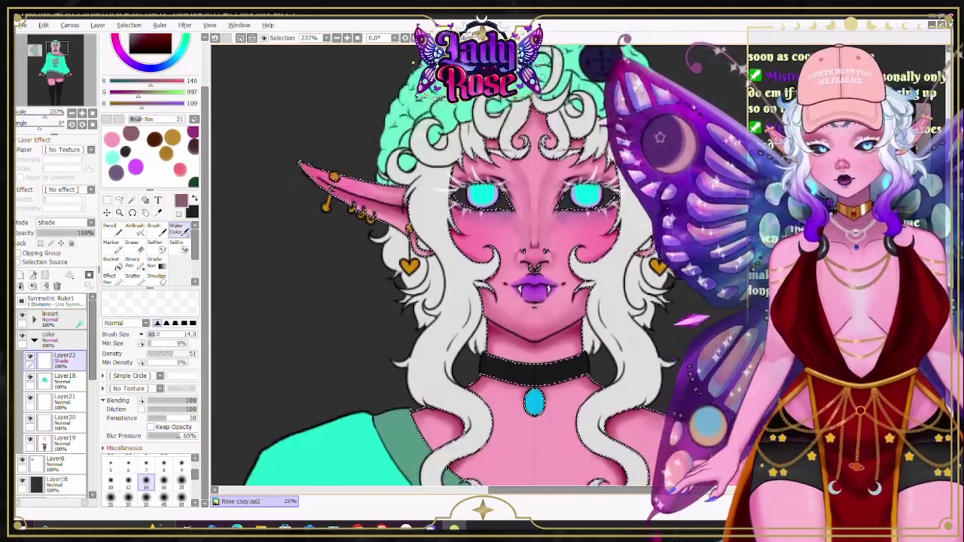
pyautogui.scroll(-4, 467, 264)
pyautogui.scroll(1, 467, 263)
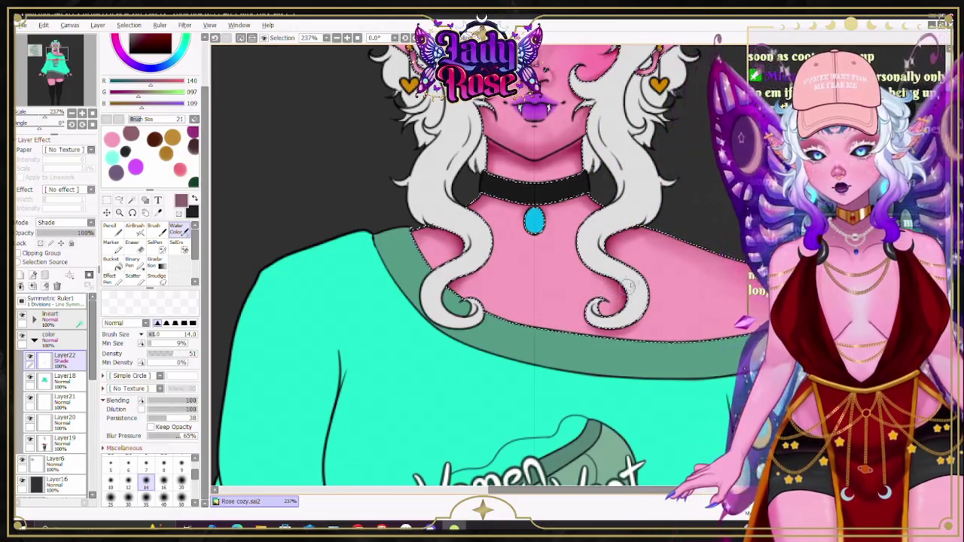
pyautogui.scroll(-5, 482, 263)
pyautogui.scroll(-8, 482, 263)
pyautogui.scroll(15, 482, 264)
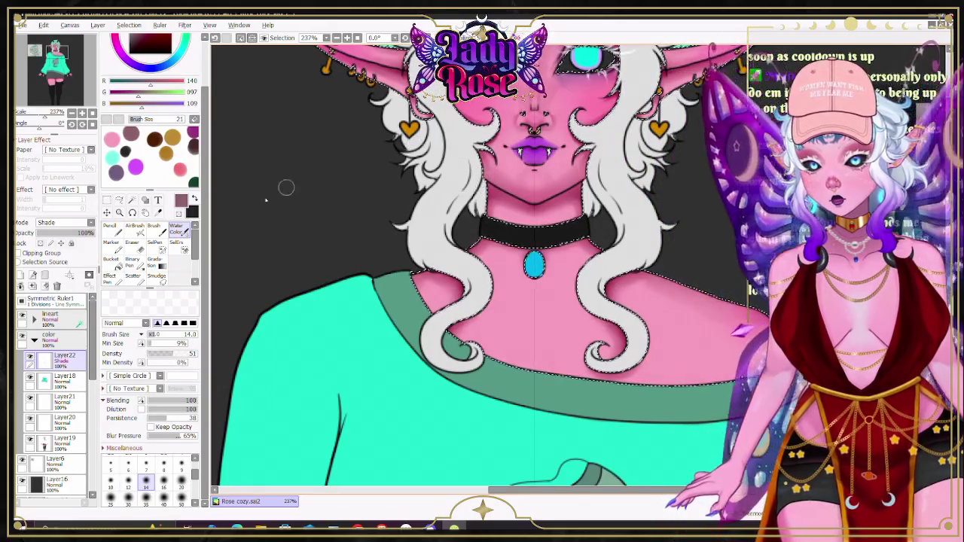
pyautogui.press('e')
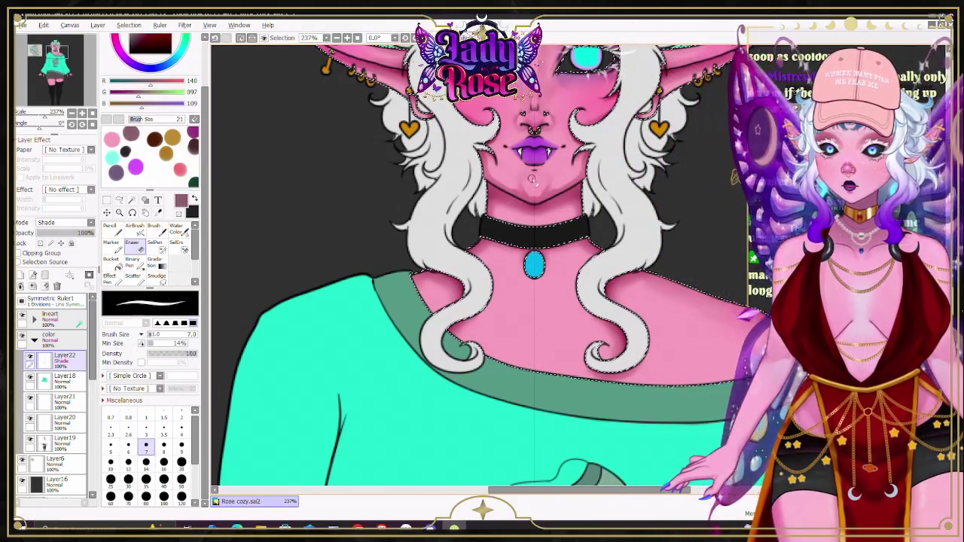
pyautogui.click(176, 229)
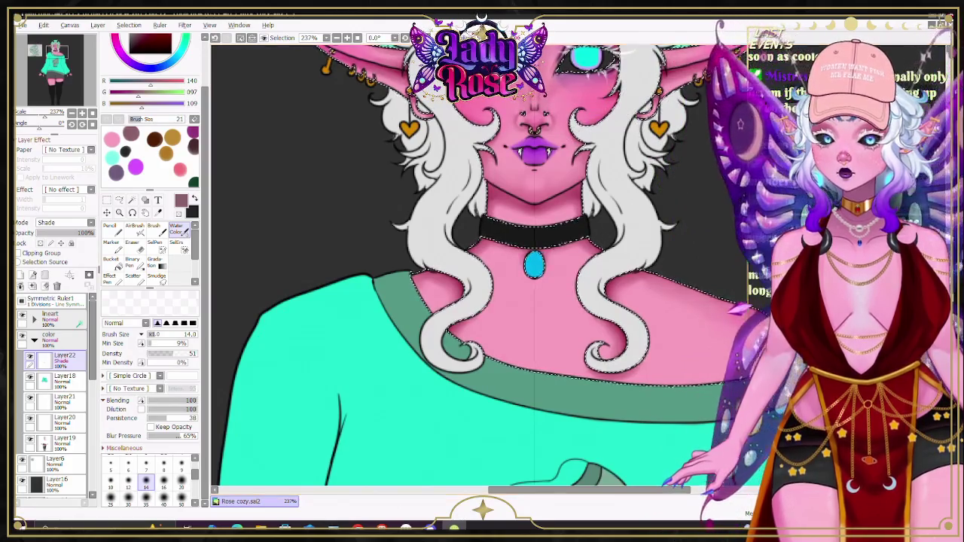
# Step: Zoom out to check the skin shading across the whole figure
pyautogui.scroll(-2, 482, 264)
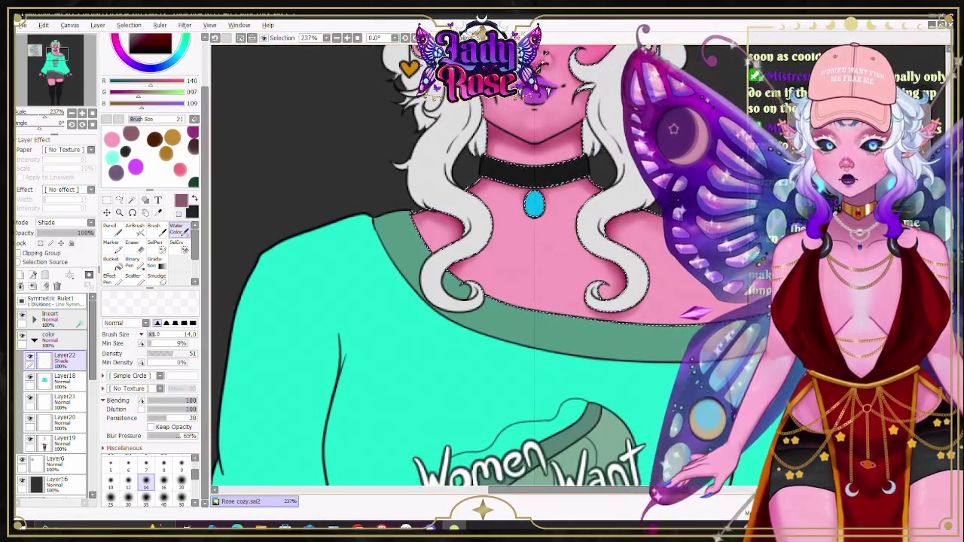
pyautogui.scroll(-4, 482, 263)
pyautogui.scroll(-5, 719, 317)
pyautogui.scroll(-2, 719, 316)
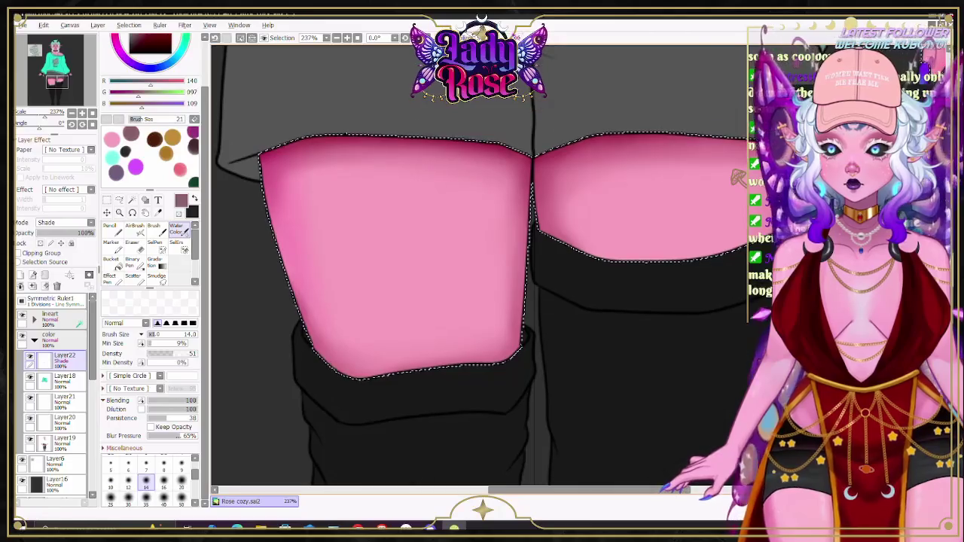
pyautogui.scroll(-2, 530, 229)
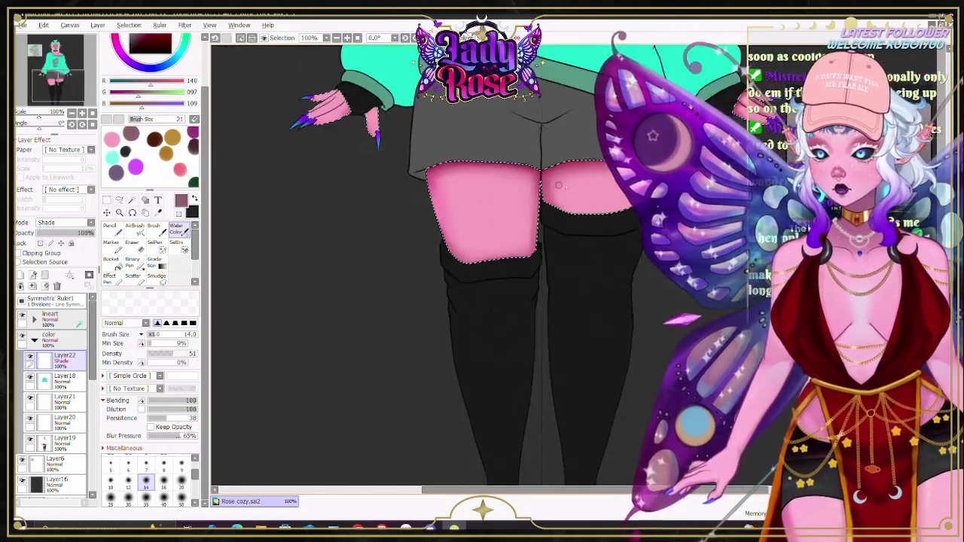
pyautogui.scroll(-2, 530, 229)
pyautogui.scroll(5, 512, 264)
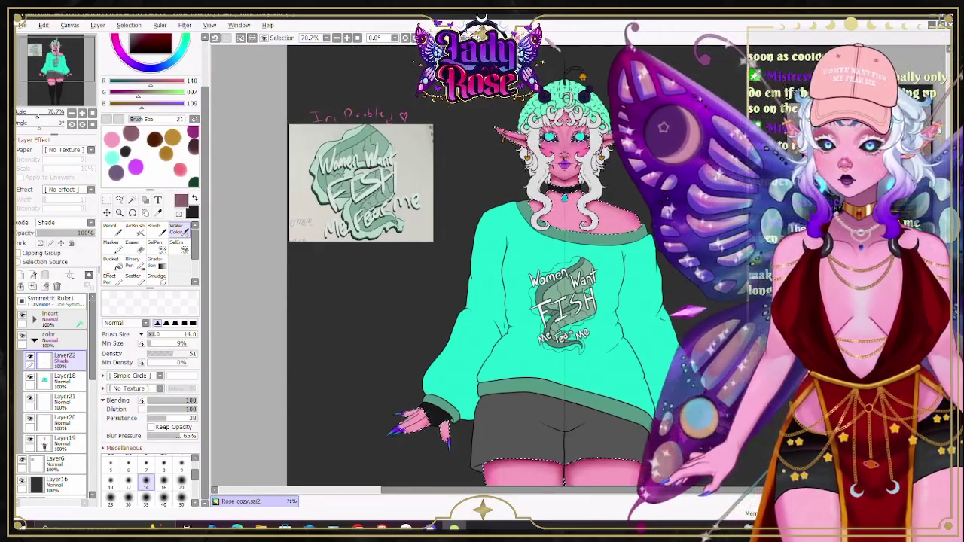
pyautogui.scroll(2, 600, 119)
pyautogui.scroll(2, 600, 119)
pyautogui.scroll(1, 600, 119)
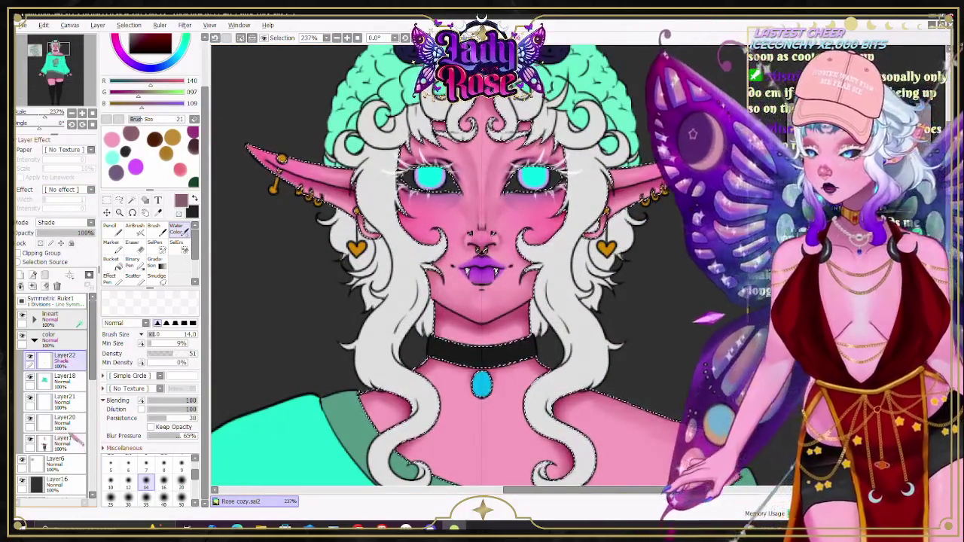
# Step: Select Layer21 as the layer for the freckles
pyautogui.click(64, 419)
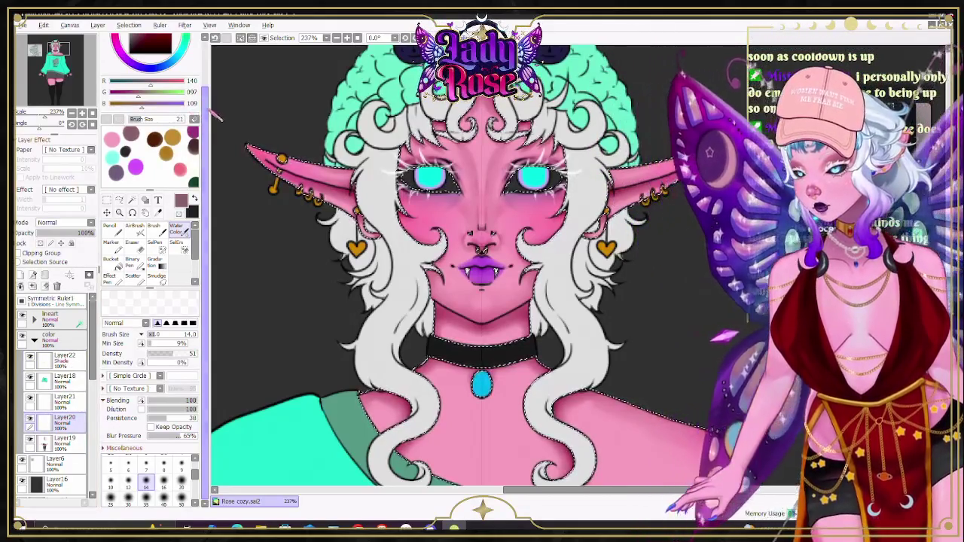
pyautogui.scroll(2, 151, 226)
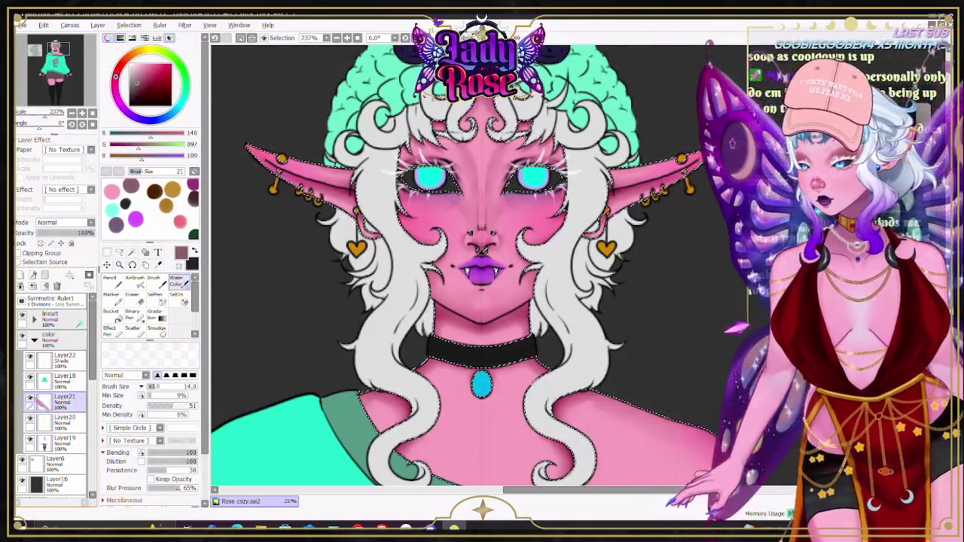
pyautogui.click(64, 397)
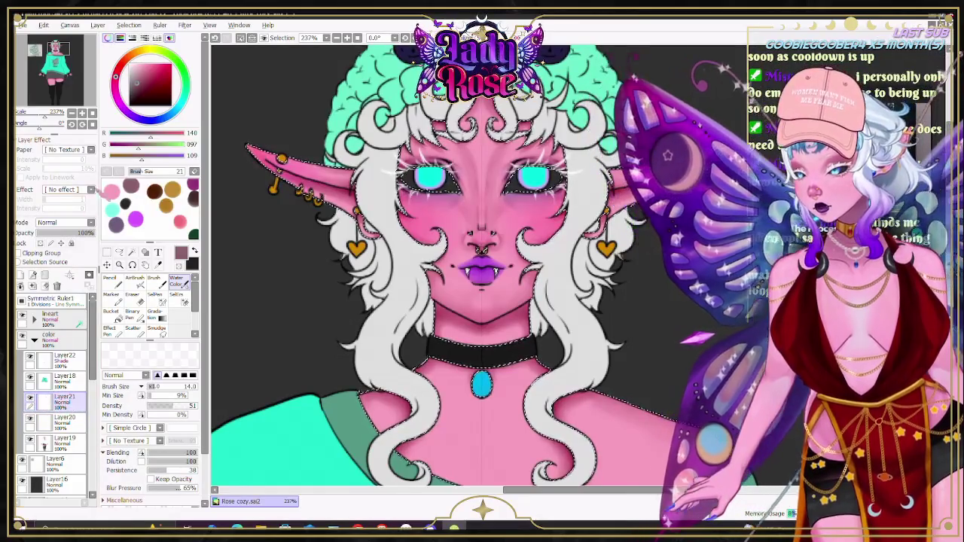
pyautogui.scroll(-1, 151, 309)
# Step: Choose the Scatter tool with the star-rai 10 tip at size 20
pyautogui.click(135, 313)
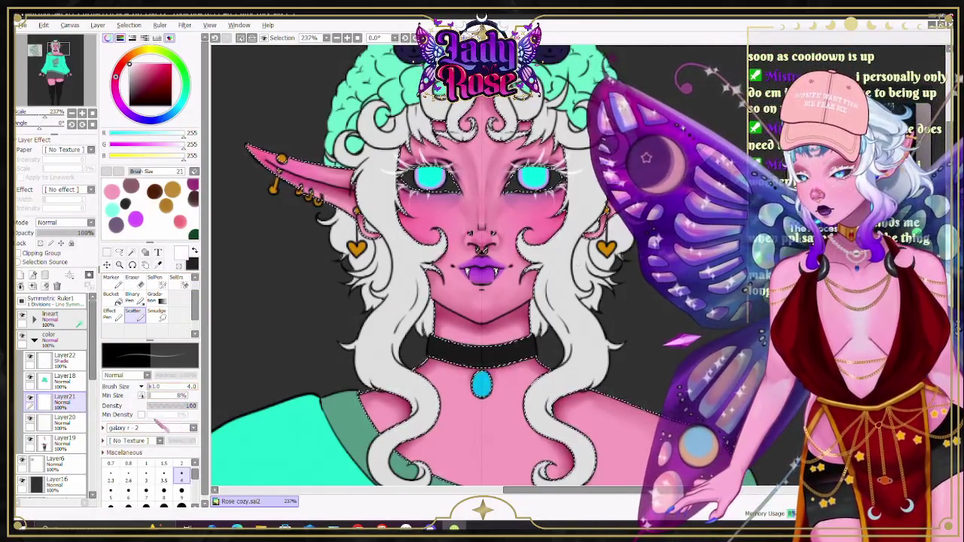
pyautogui.click(194, 428)
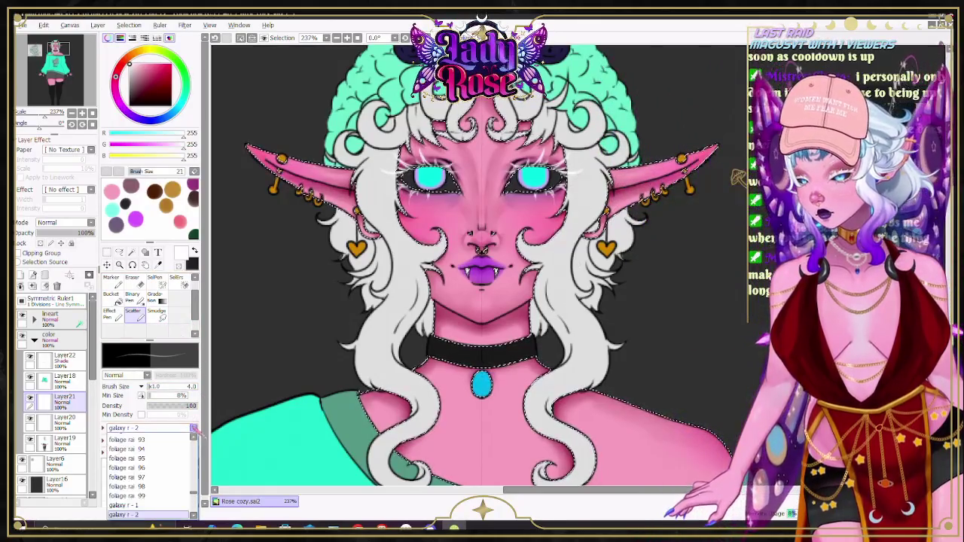
pyautogui.scroll(-5, 189, 506)
pyautogui.scroll(-5, 189, 506)
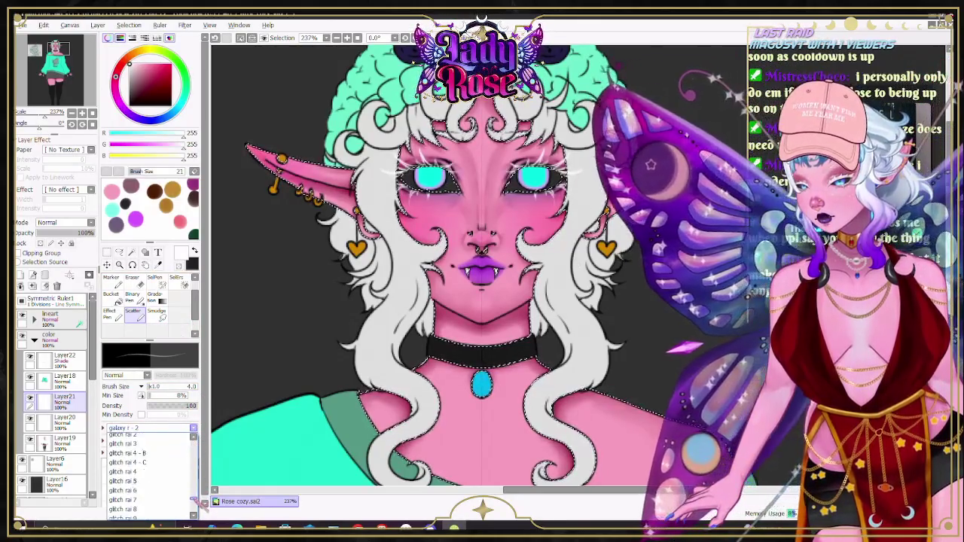
pyautogui.scroll(-5, 188, 506)
pyautogui.scroll(-5, 188, 506)
pyautogui.scroll(-1, 188, 506)
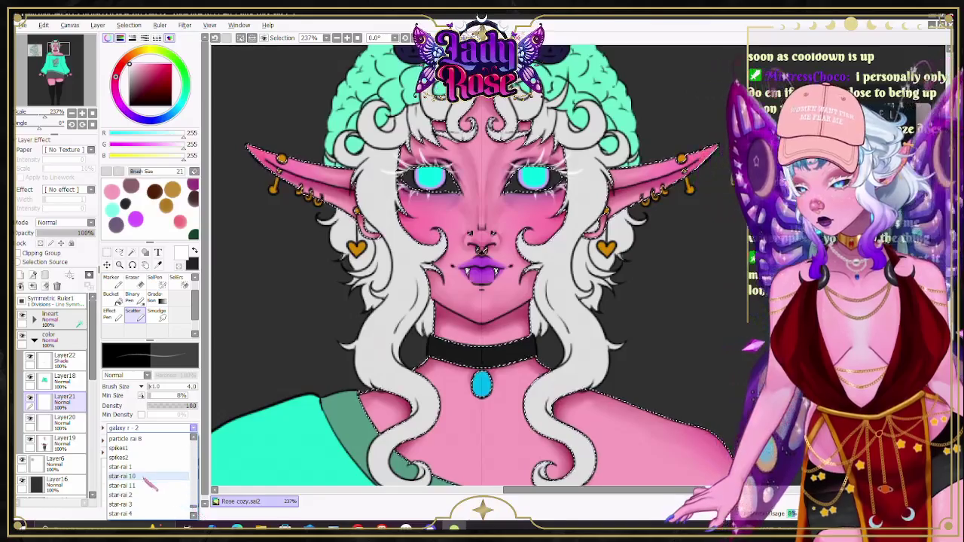
pyautogui.click(145, 477)
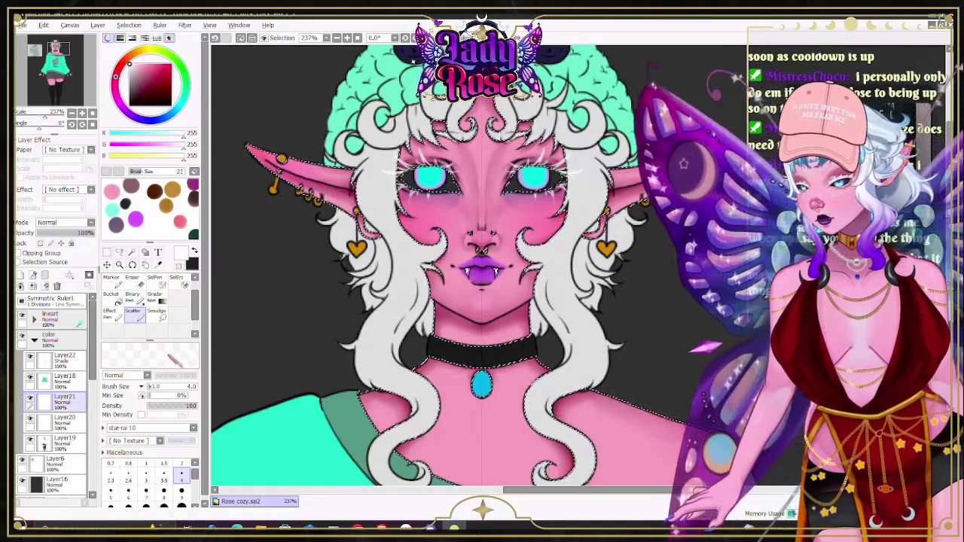
pyautogui.moveTo(154, 387); pyautogui.dragTo(177, 386)
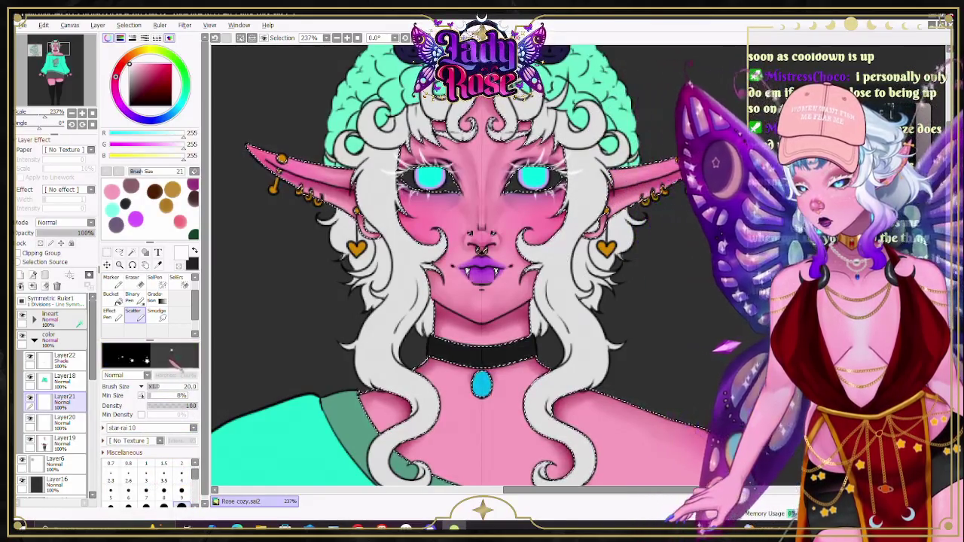
# Step: Rename Layer21 to 'star freckles'
pyautogui.scroll(-5, 399, 239)
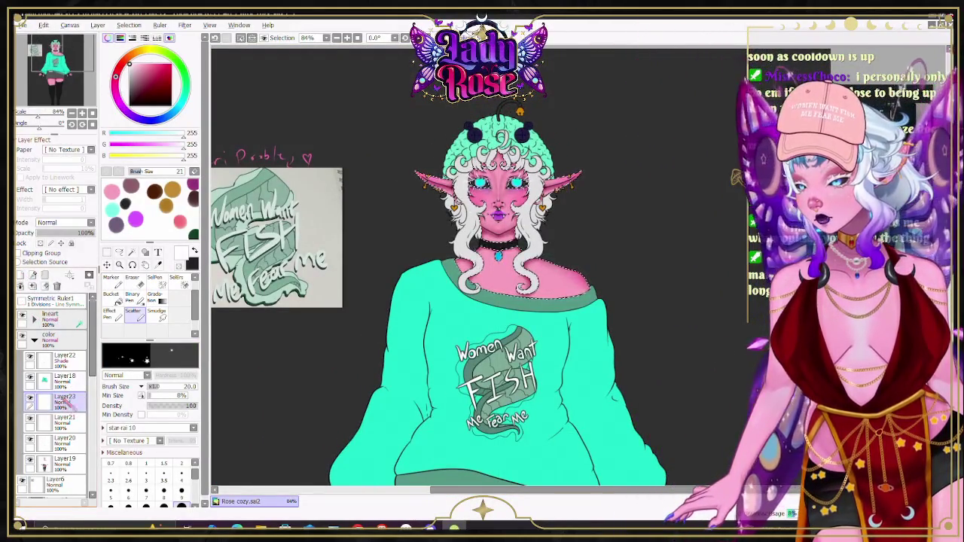
pyautogui.doubleClick(64, 399)
pyautogui.write('sta')
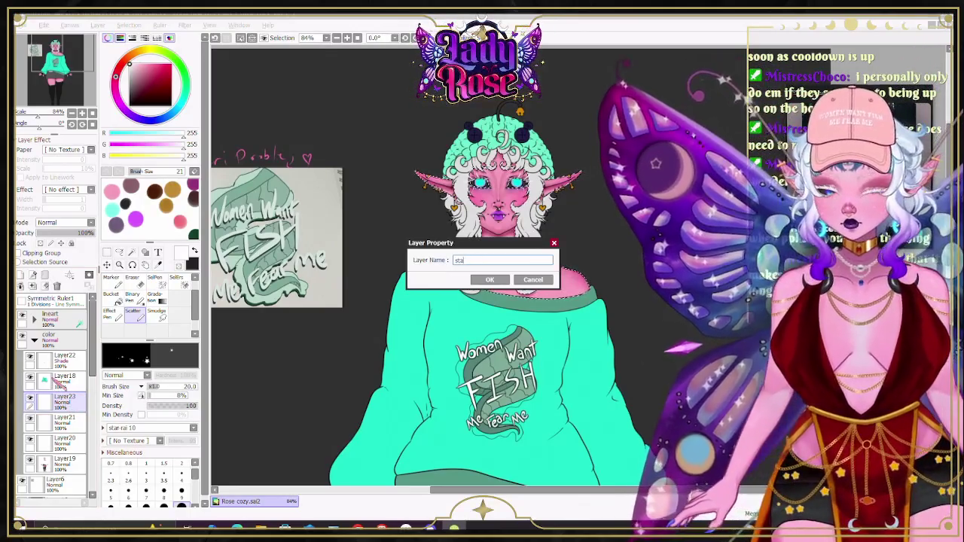
pyautogui.write('r freckles')
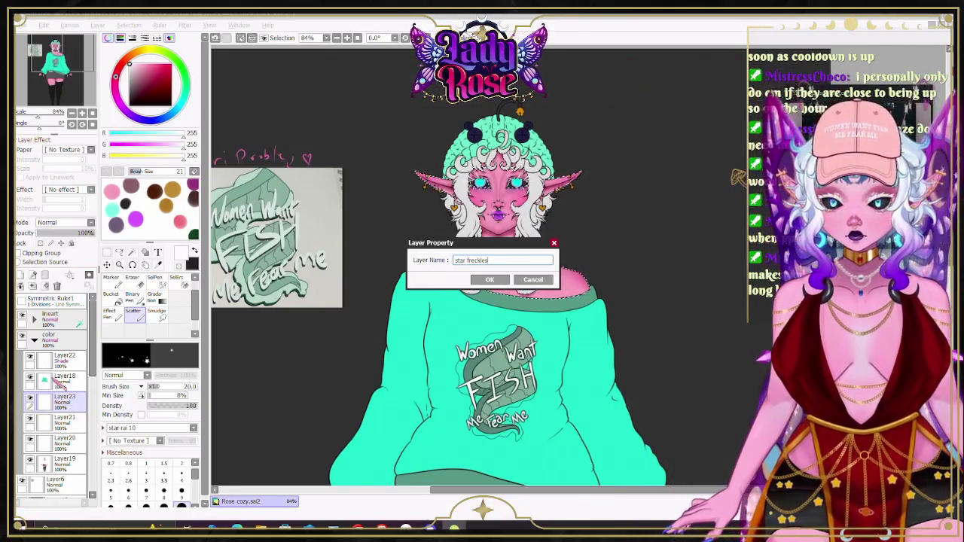
pyautogui.press('Return')
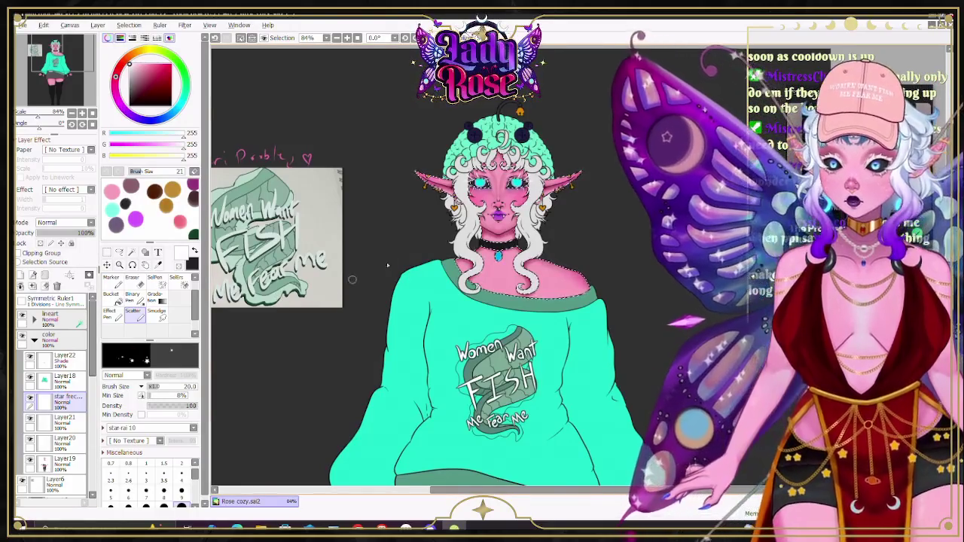
pyautogui.scroll(4, 497, 188)
# Step: Scatter white star freckles over the cheeks and nose bridge, adding larger 2px pencil sparkles
pyautogui.scroll(1, 497, 188)
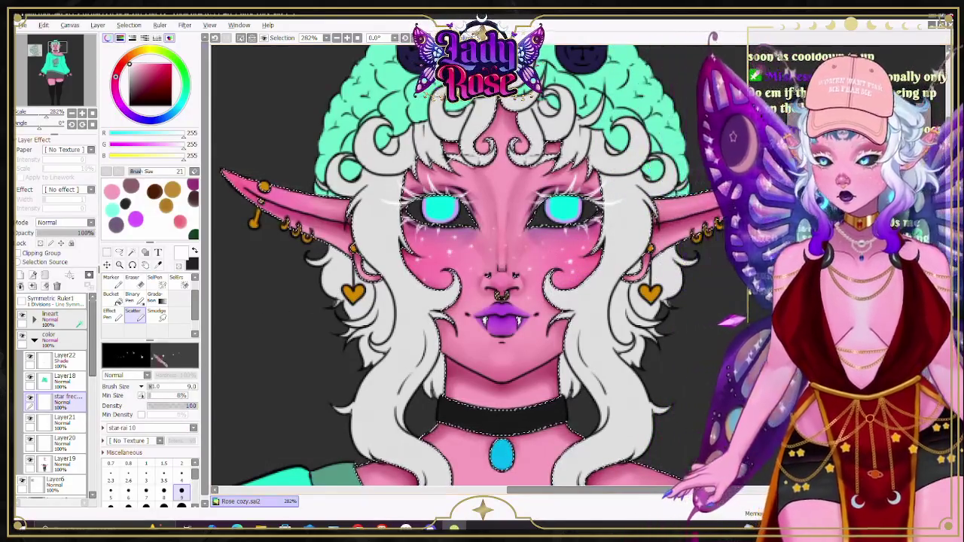
pyautogui.press('n')
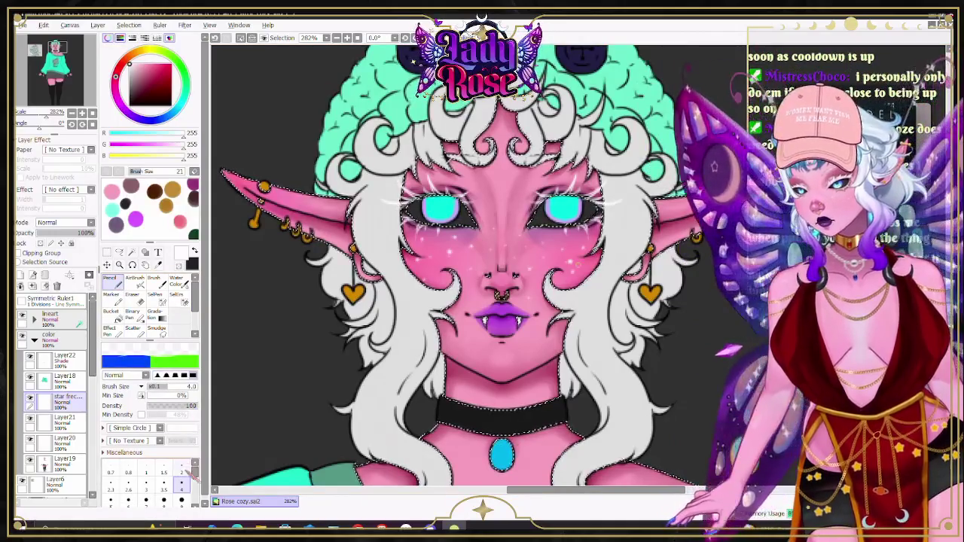
pyautogui.scroll(5, 558, 265)
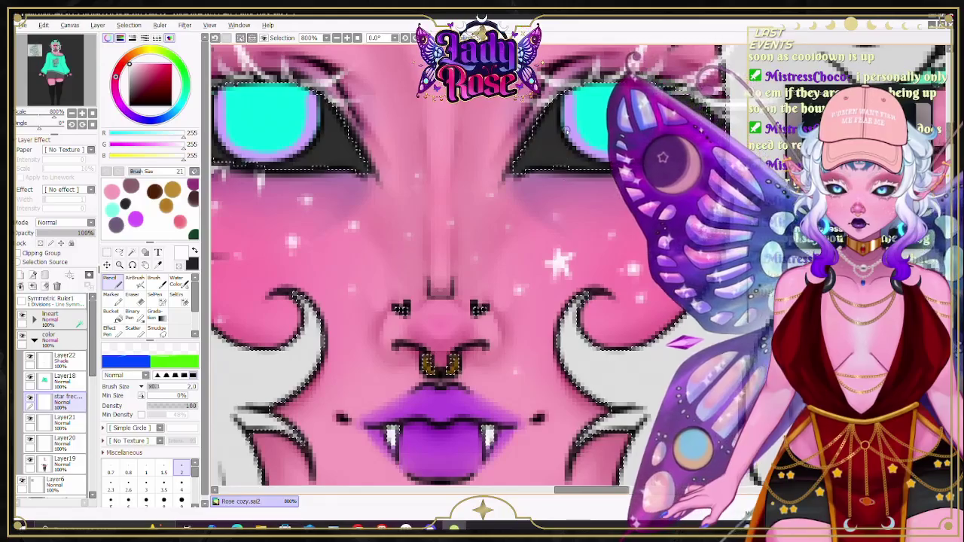
pyautogui.scroll(-1, 482, 188)
pyautogui.scroll(-1, 460, 169)
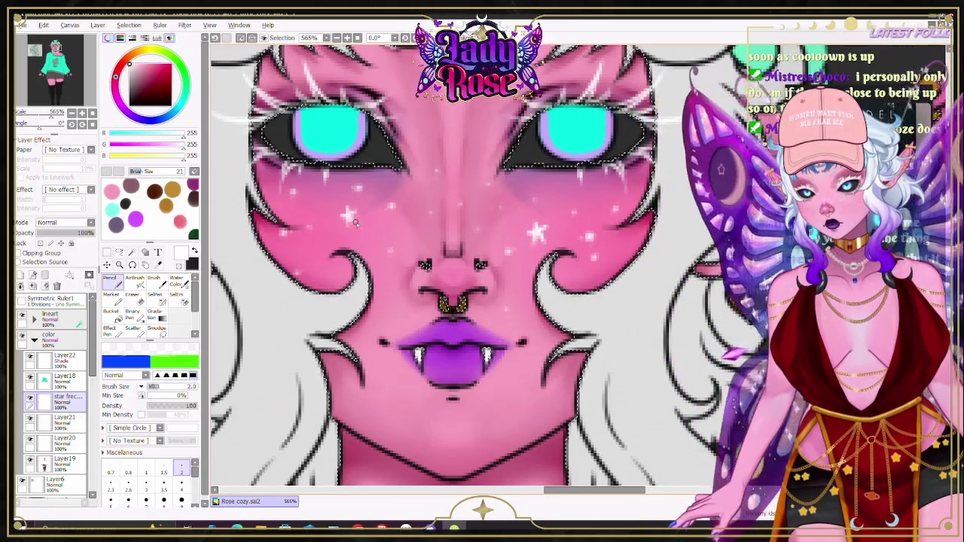
pyautogui.scroll(-1, 358, 223)
pyautogui.scroll(-1, 359, 223)
pyautogui.scroll(-1, 358, 223)
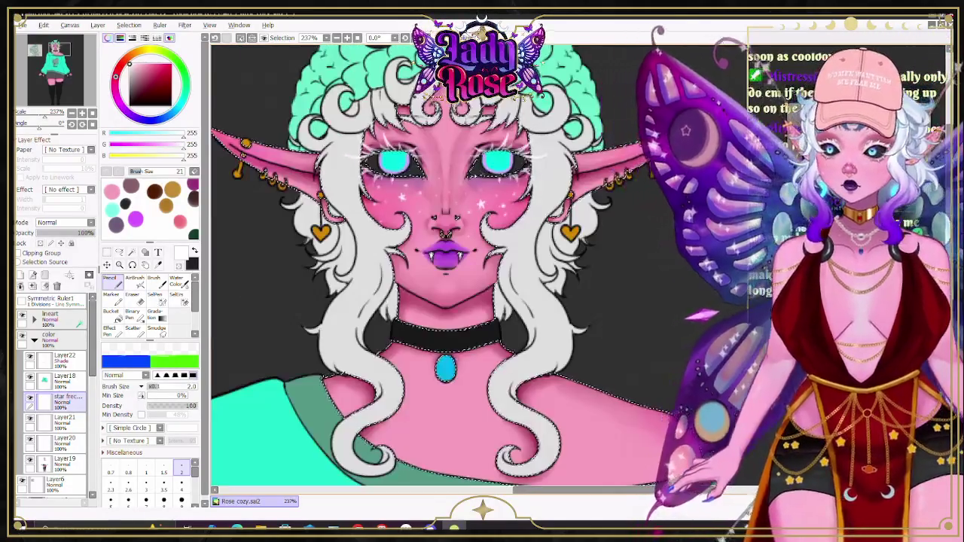
pyautogui.scroll(-1, 358, 223)
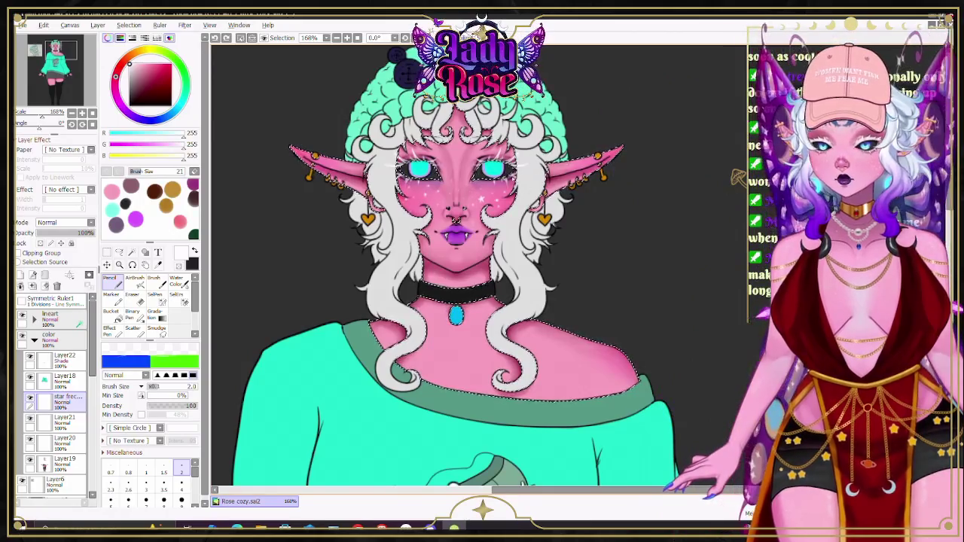
pyautogui.scroll(6, 473, 195)
pyautogui.scroll(2, 409, 203)
# Step: Erase stray freckle marks, then touch up the remaining sparkles with the pencil
pyautogui.press('e')
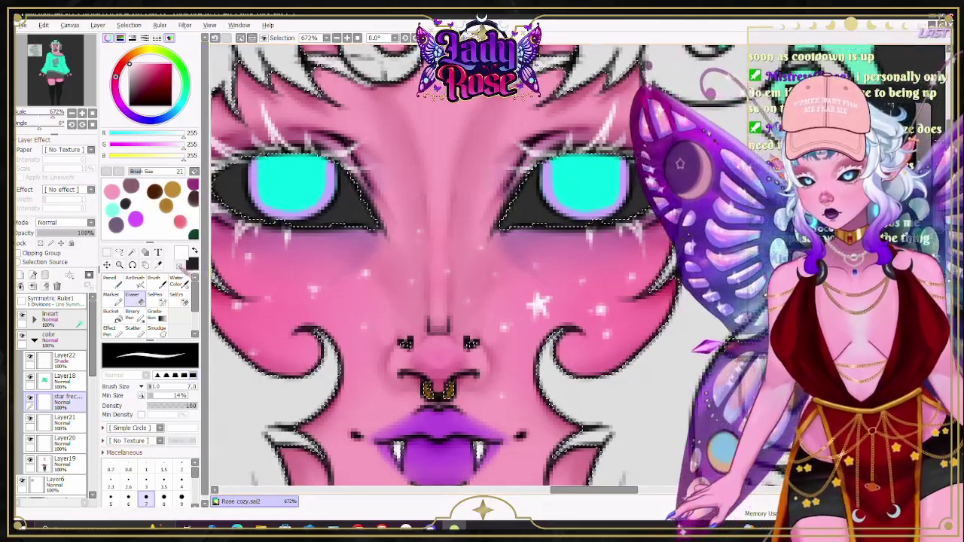
pyautogui.press('n')
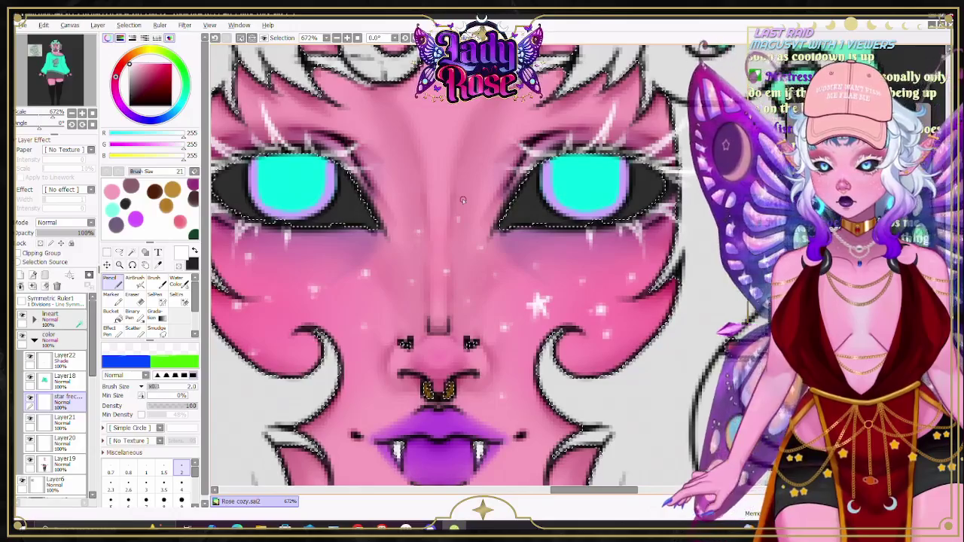
pyautogui.scroll(-5, 458, 222)
pyautogui.scroll(2, 474, 235)
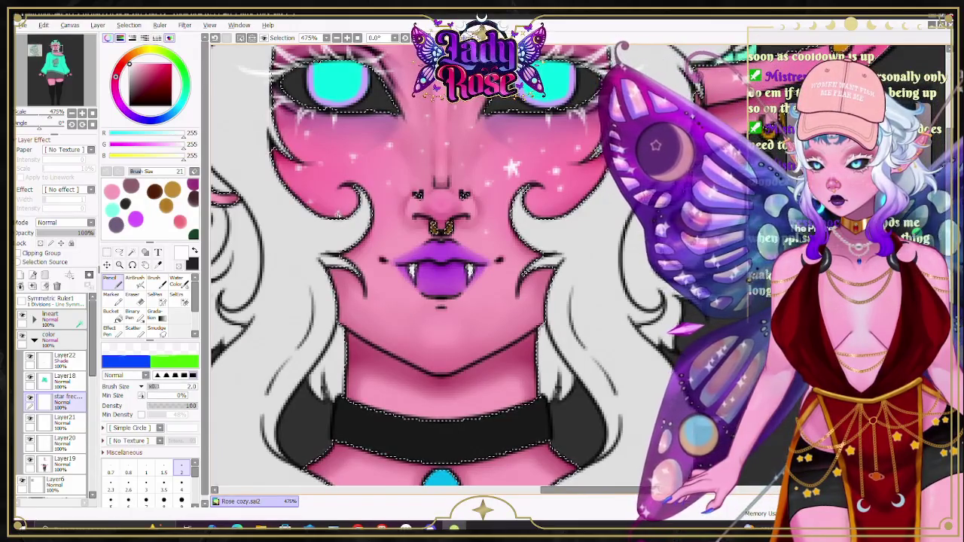
pyautogui.scroll(-2, 738, 179)
pyautogui.scroll(-1, 738, 178)
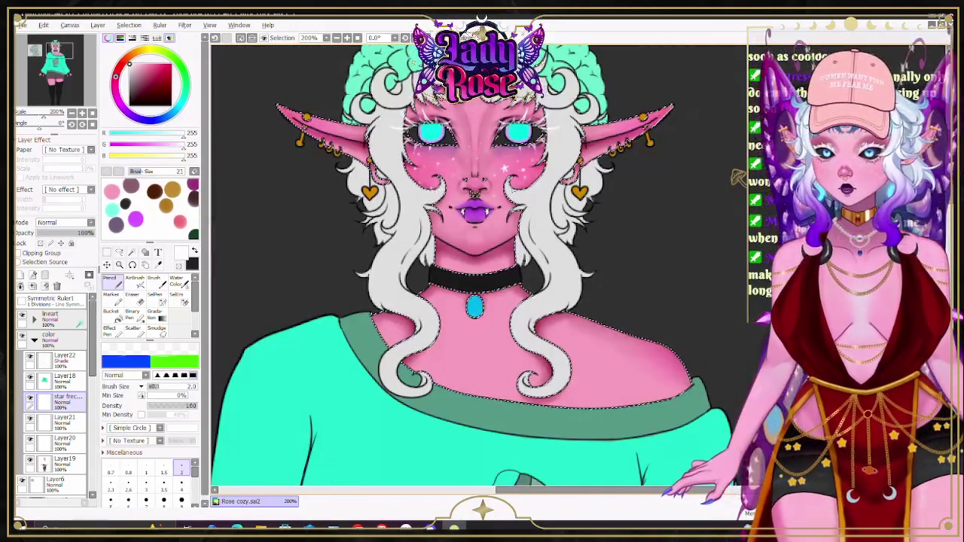
# Step: Dab star freckles over the chest and shoulders with the star scatter brush at size 14
pyautogui.press('s')
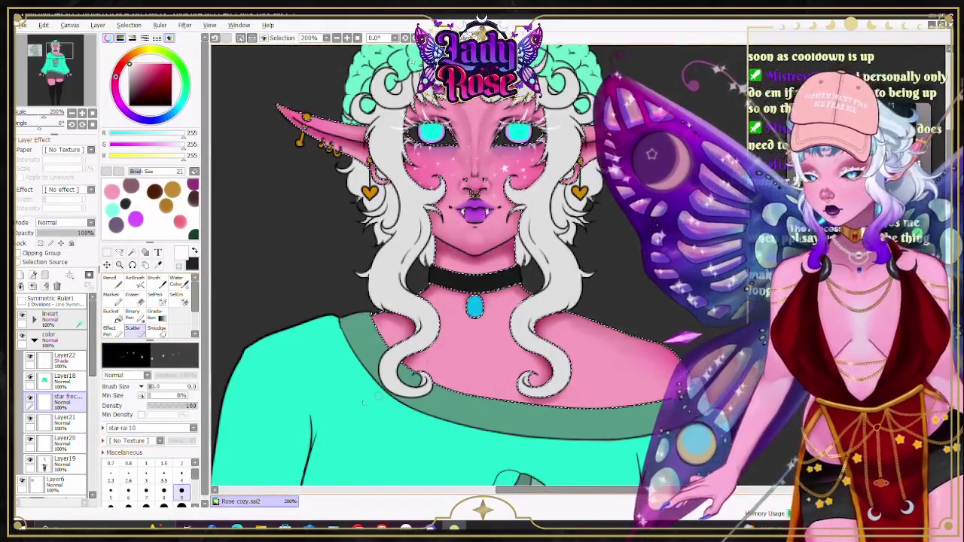
pyautogui.scroll(-1, 161, 498)
pyautogui.click(146, 499)
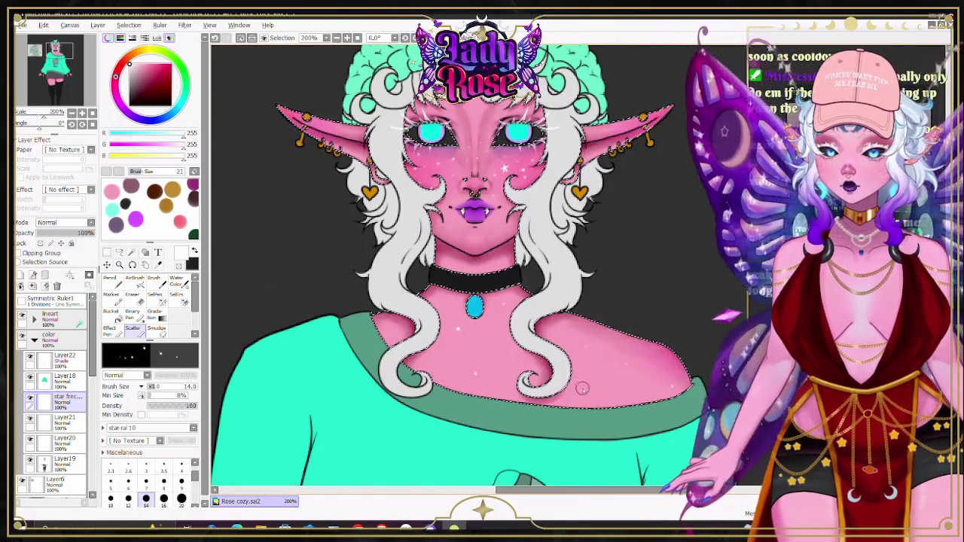
pyautogui.scroll(-3, 528, 286)
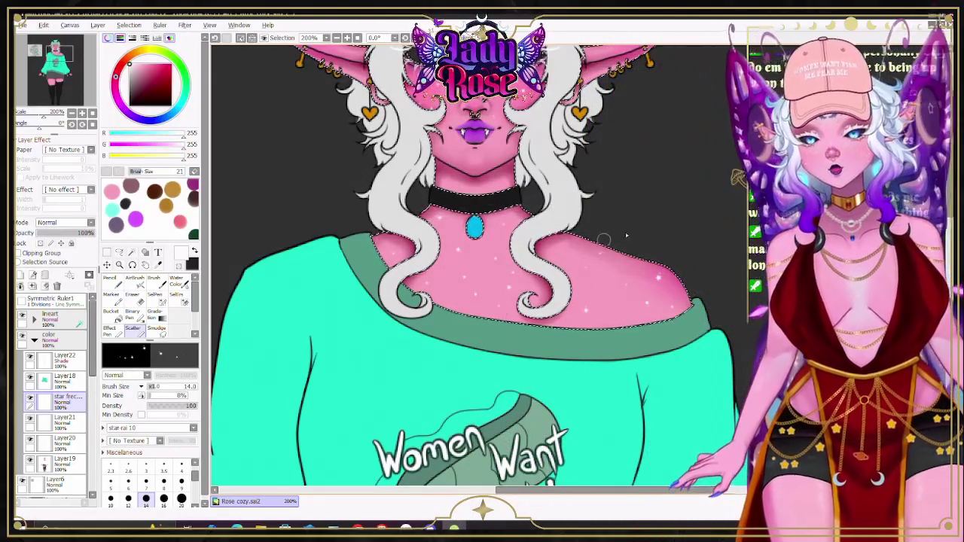
pyautogui.scroll(1, 482, 264)
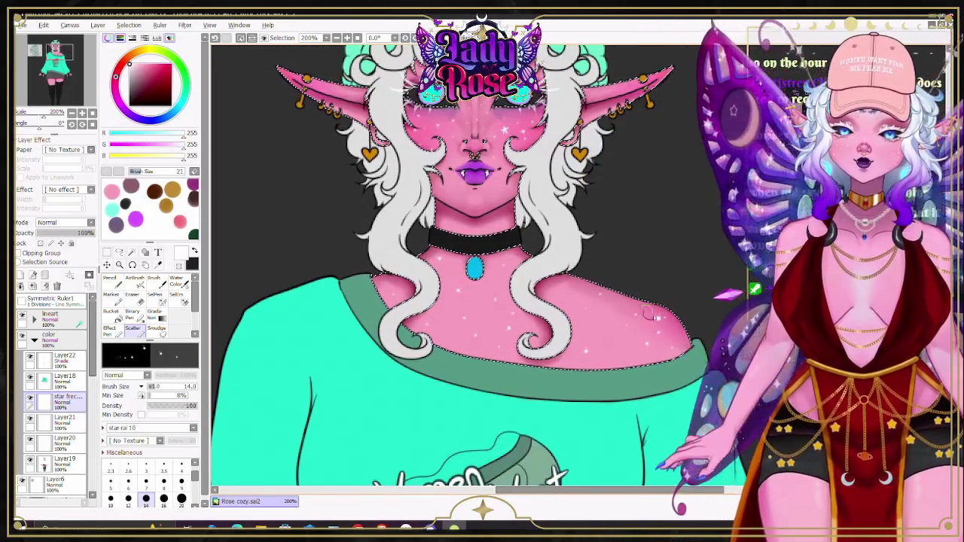
pyautogui.scroll(-2, 663, 334)
pyautogui.scroll(-8, 663, 286)
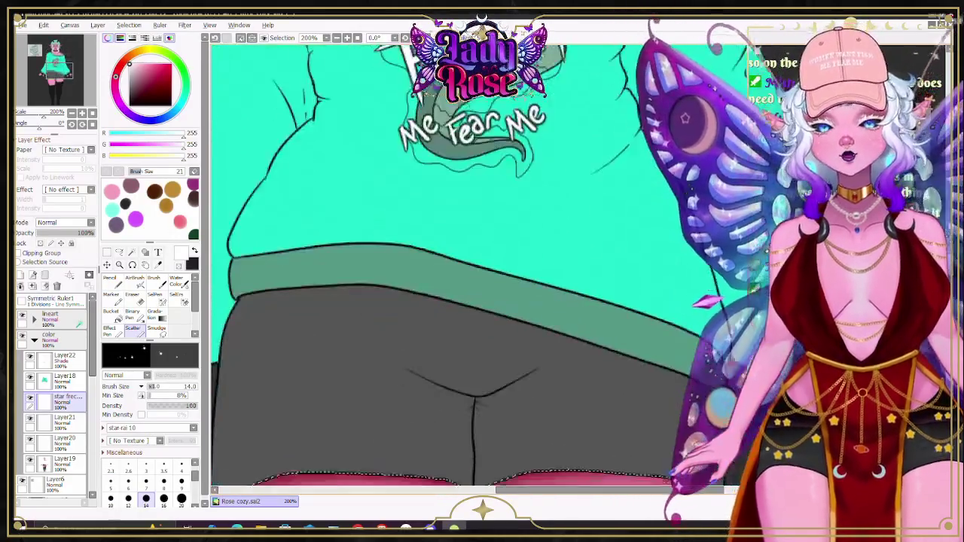
pyautogui.scroll(-1, 632, 241)
pyautogui.scroll(-3, 626, 232)
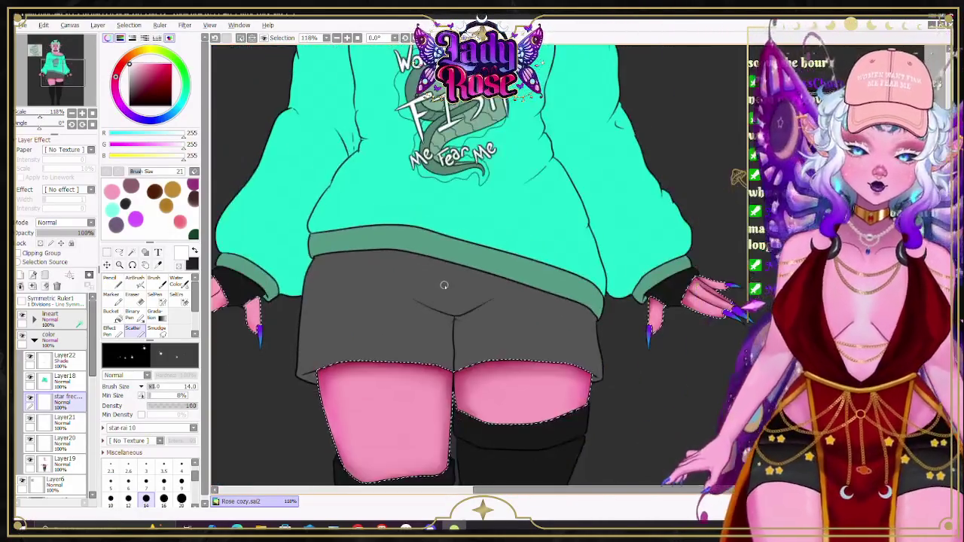
pyautogui.scroll(-1, 625, 232)
pyautogui.hscroll(-3, 593, 486)
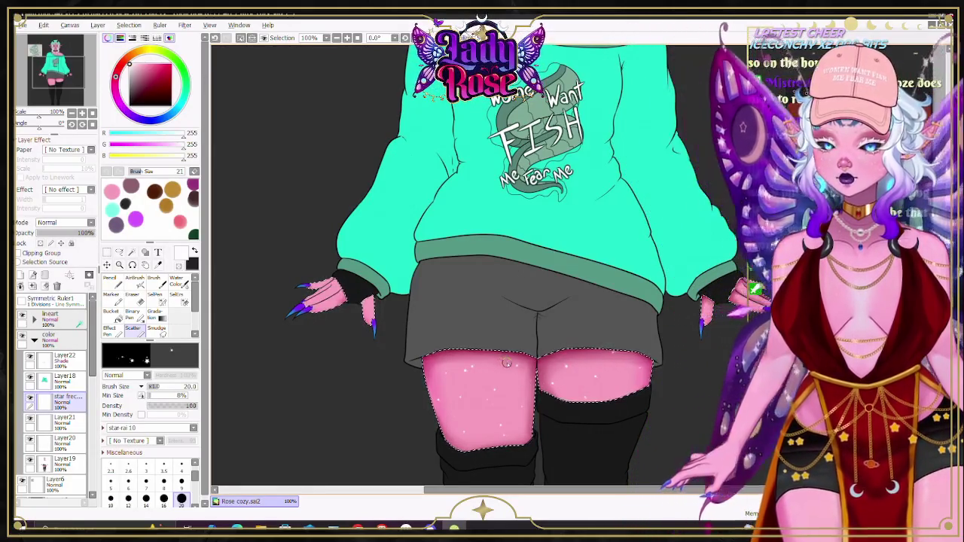
# Step: Dot more star freckles across both pink thighs, then select the Layer22 shade layer
pyautogui.scroll(2, 482, 263)
pyautogui.scroll(5, 482, 264)
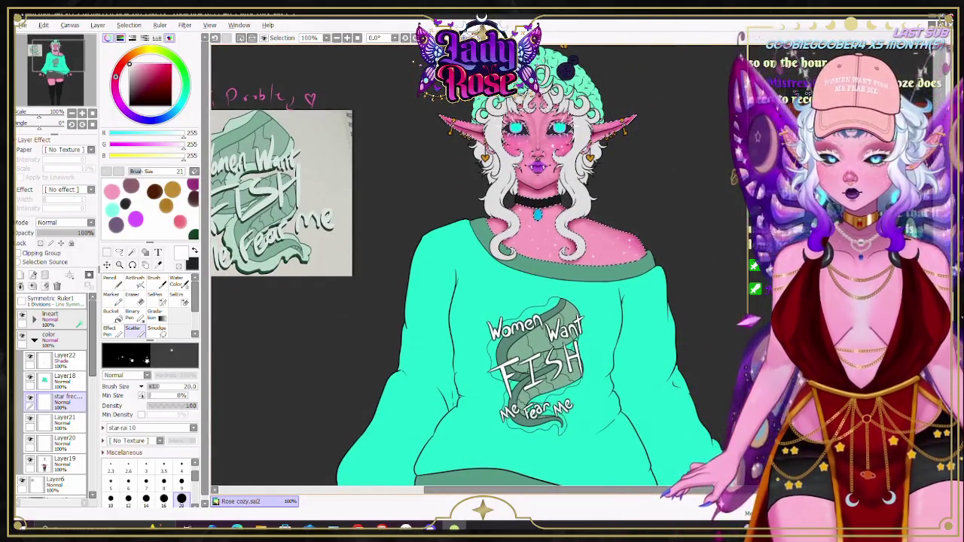
pyautogui.scroll(-1, 482, 263)
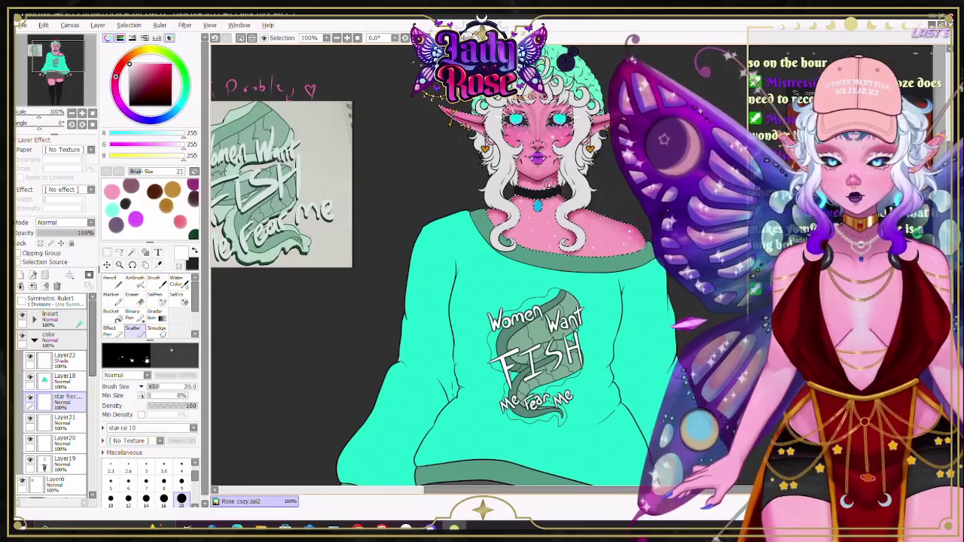
pyautogui.scroll(-2, 678, 152)
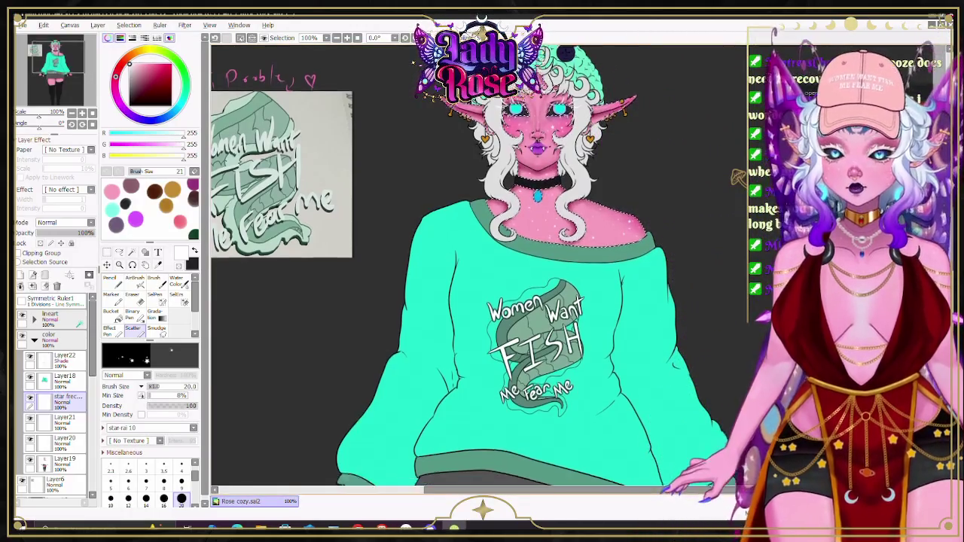
pyautogui.scroll(-6, 715, 165)
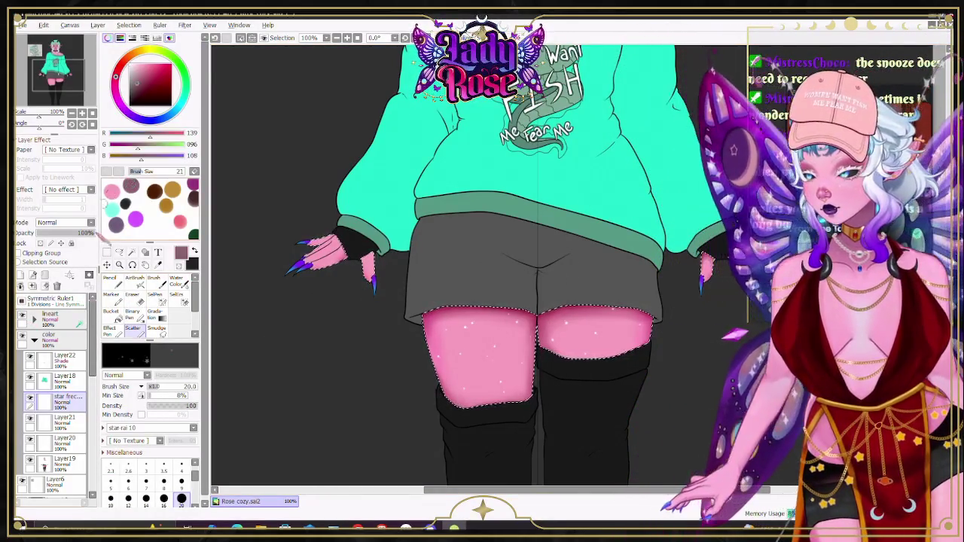
pyautogui.click(68, 360)
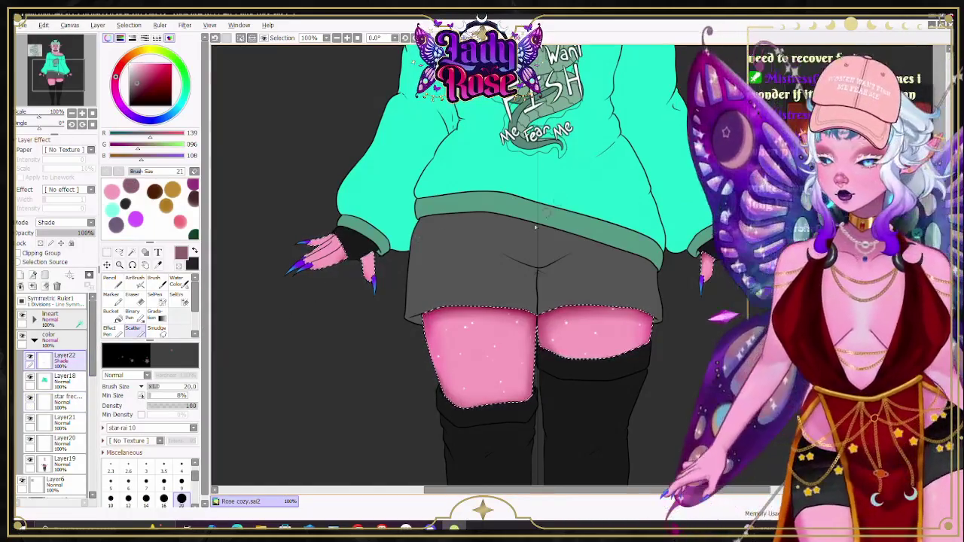
# Step: Zoom in on the hand beside the shorts and ready the Airbrush at size 6
pyautogui.moveTo(847, 466); pyautogui.dragTo(652, 467)
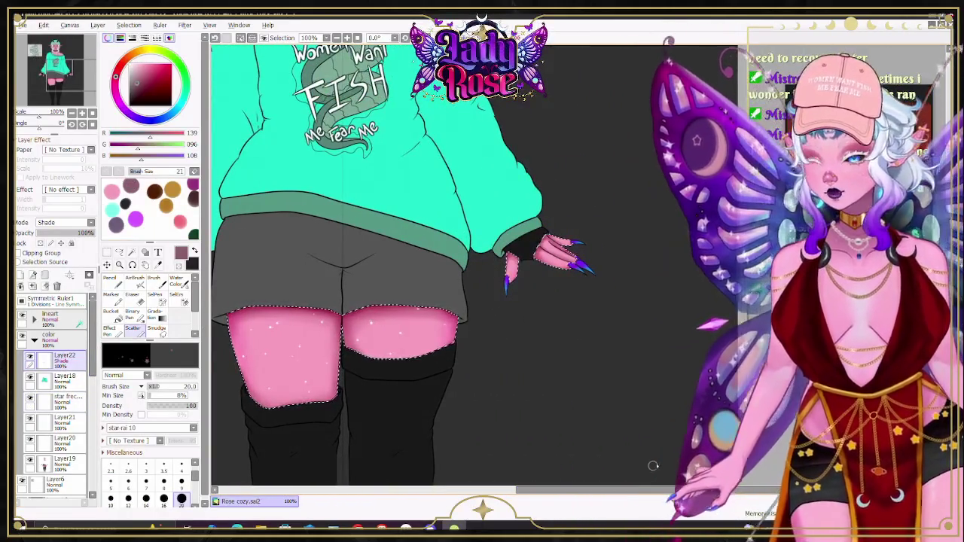
pyautogui.scroll(3, 486, 205)
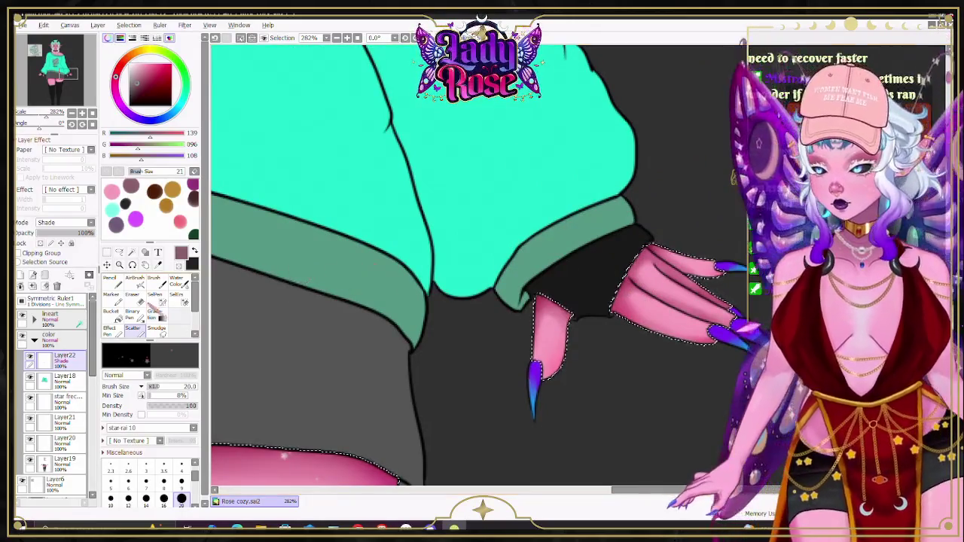
pyautogui.press('v')
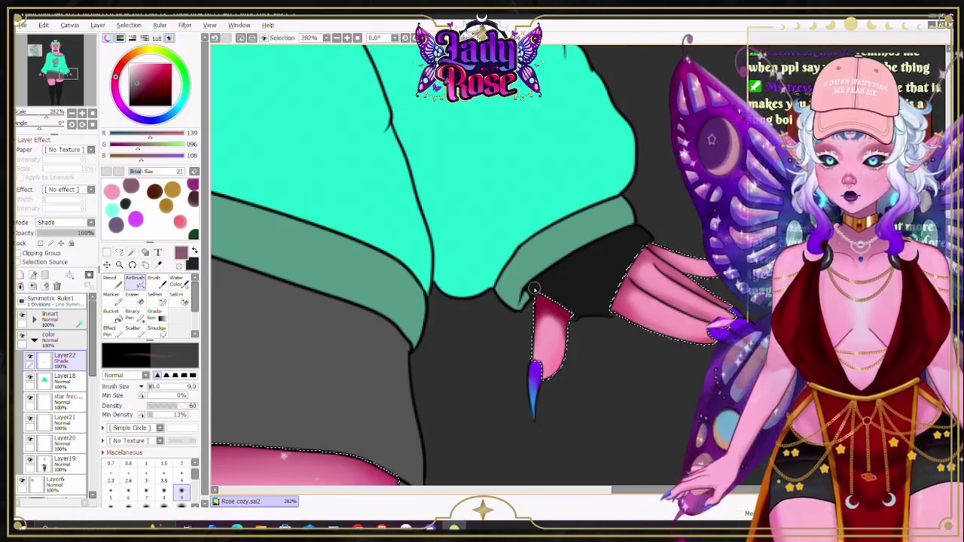
pyautogui.scroll(3, 533, 288)
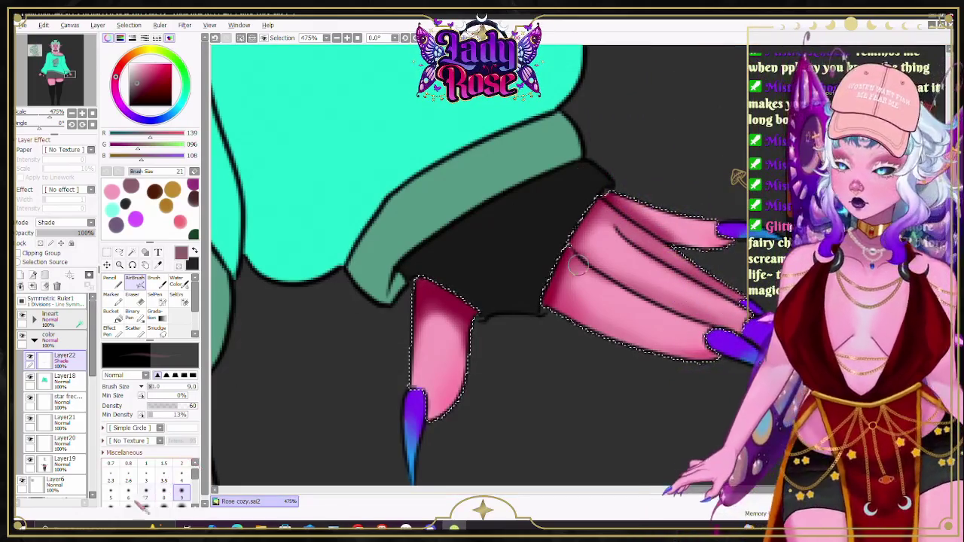
pyautogui.press('[')
pyautogui.press('[')
pyautogui.press('[')
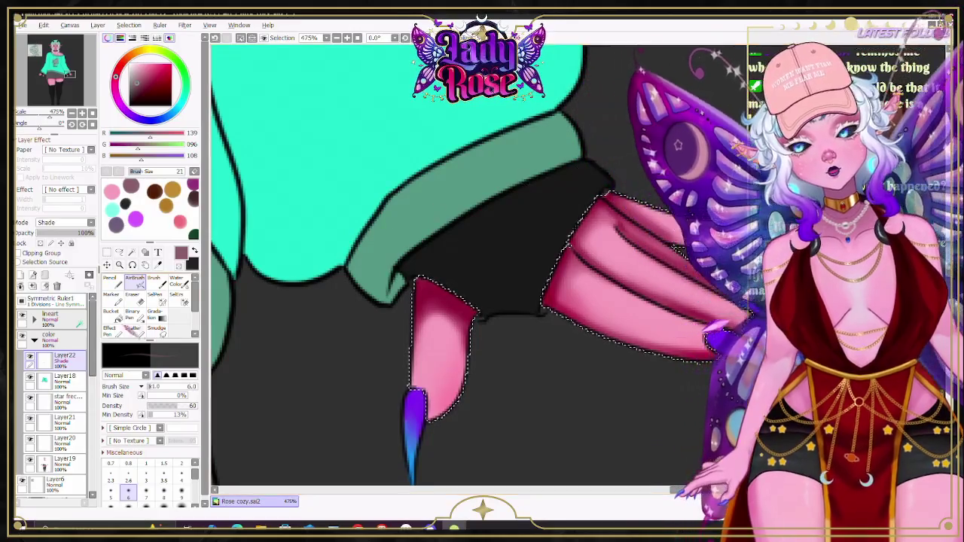
# Step: Refine the finger selection with a size-2 brush on Layer19, making black the active colour
pyautogui.hotkey('ctrl', 'z')
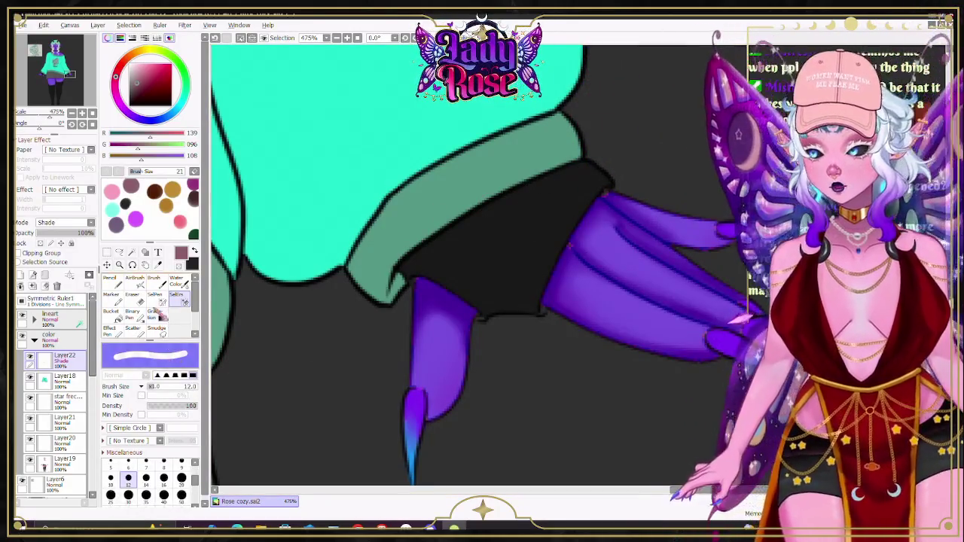
pyautogui.hotkey('ctrl', 'y')
pyautogui.hotkey('ctrl', 'z')
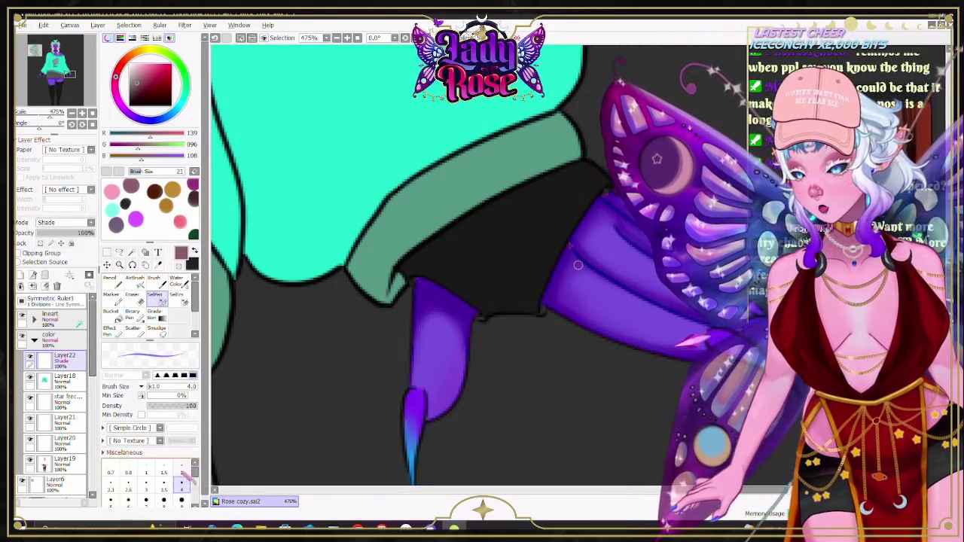
pyautogui.press('[')
pyautogui.press('[')
pyautogui.press('[')
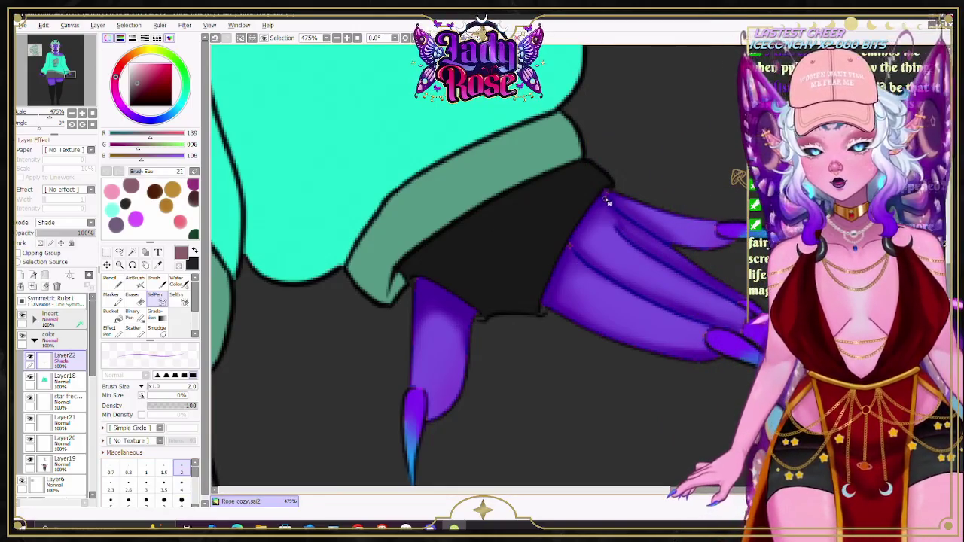
pyautogui.click(64, 461)
pyautogui.click(194, 251)
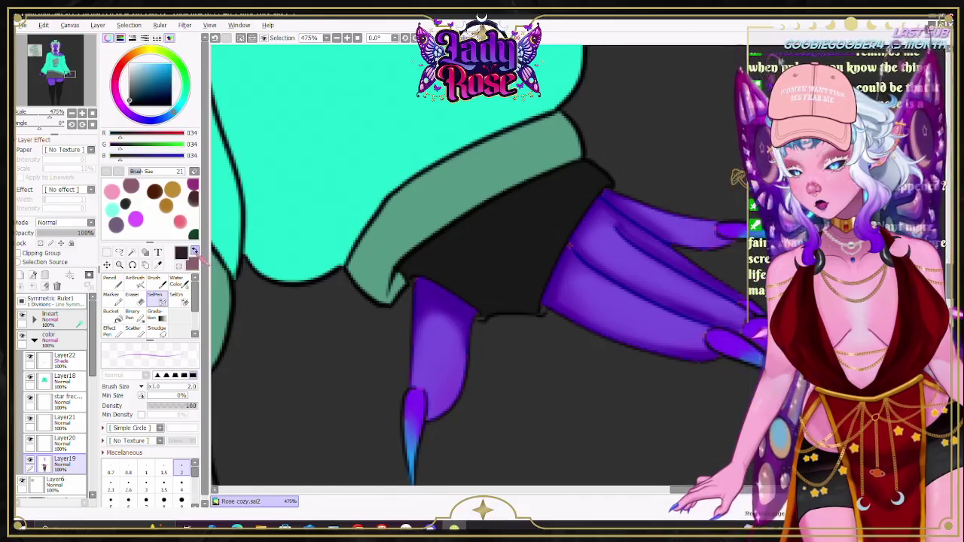
pyautogui.click(194, 252)
pyautogui.click(194, 252)
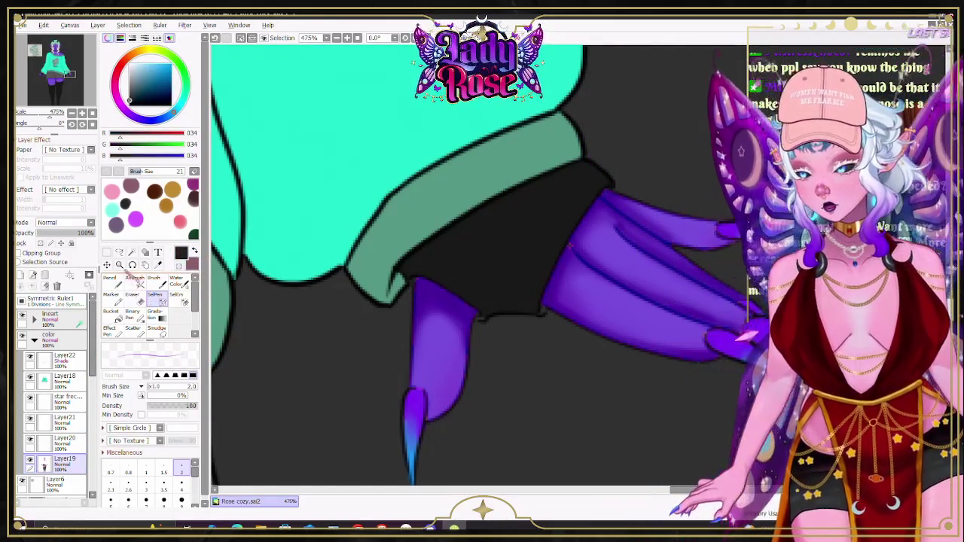
# Step: Sample the pink skin colour, return to Layer22, and airbrush deeper shading onto the fingers
pyautogui.click(158, 264)
pyautogui.click(444, 339)
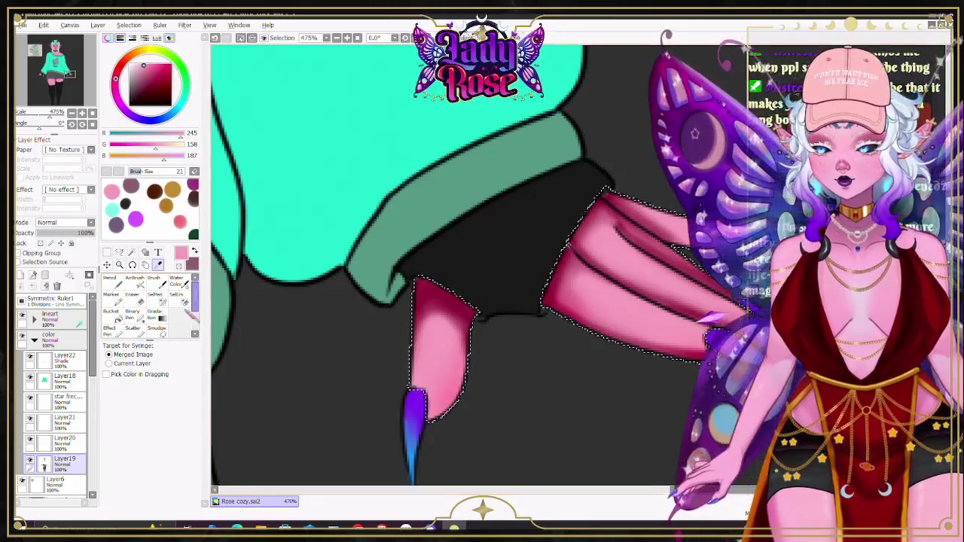
pyautogui.click(113, 280)
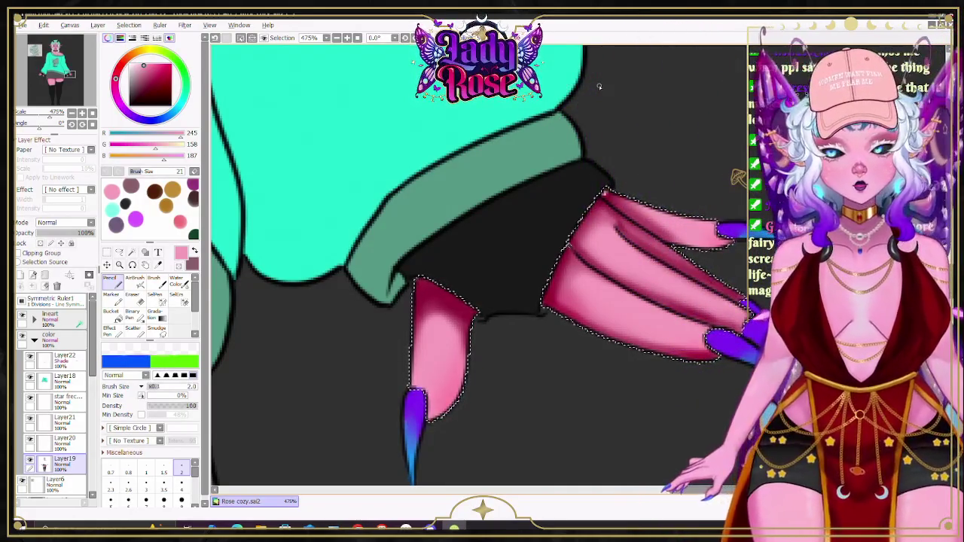
pyautogui.click(64, 359)
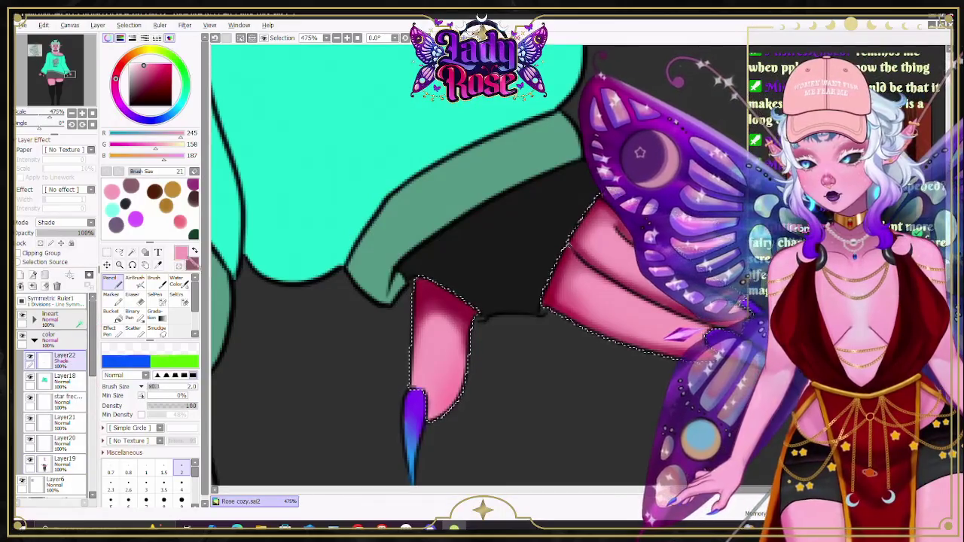
pyautogui.press('a')
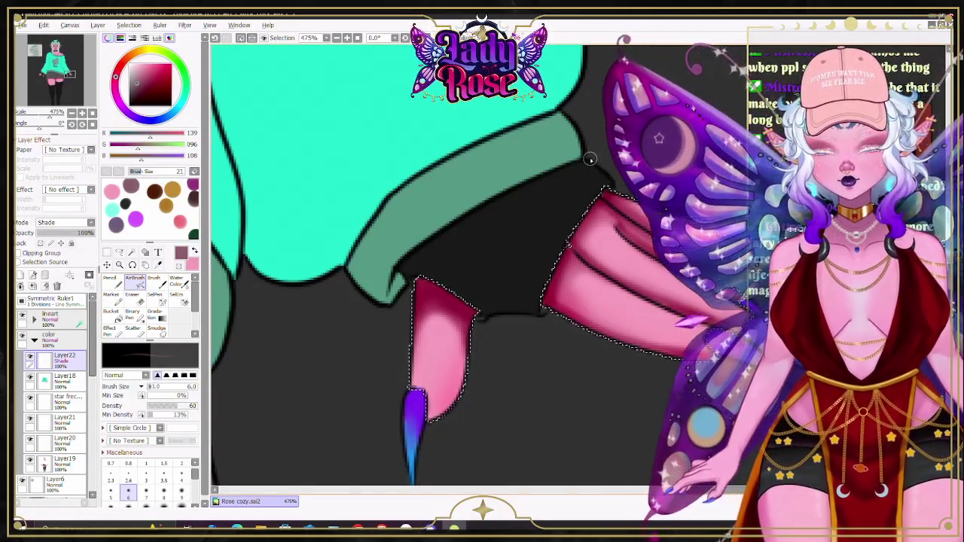
pyautogui.scroll(-5, 590, 158)
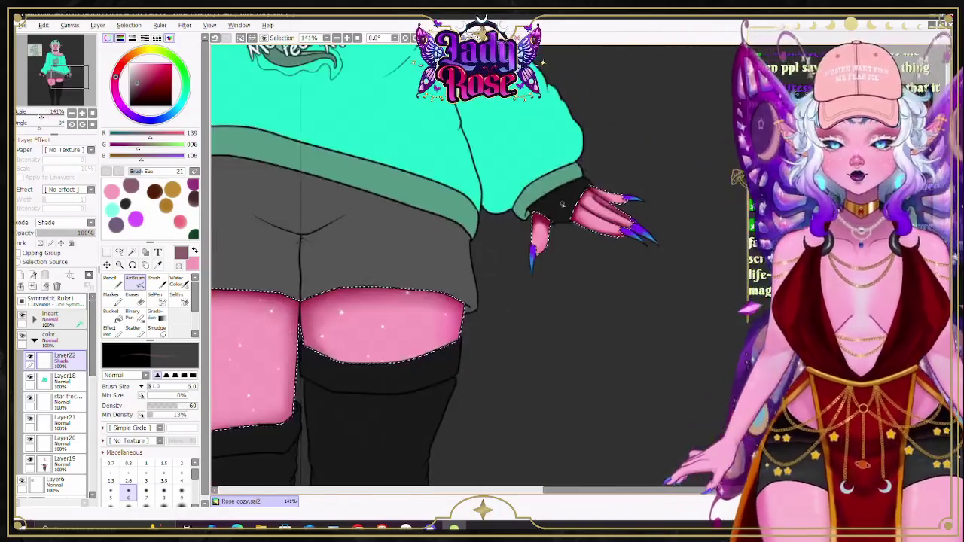
pyautogui.scroll(3, 628, 218)
pyautogui.scroll(5, 628, 219)
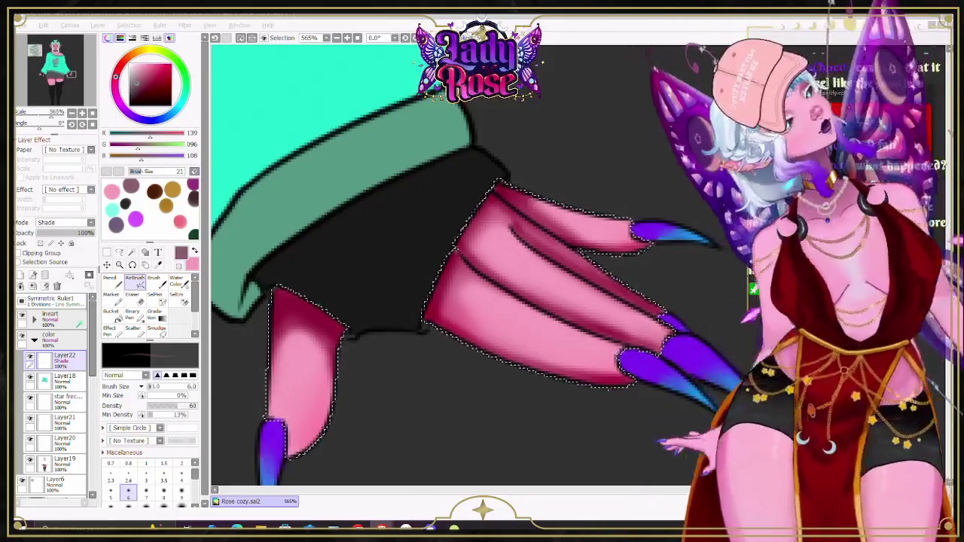
pyautogui.click(177, 280)
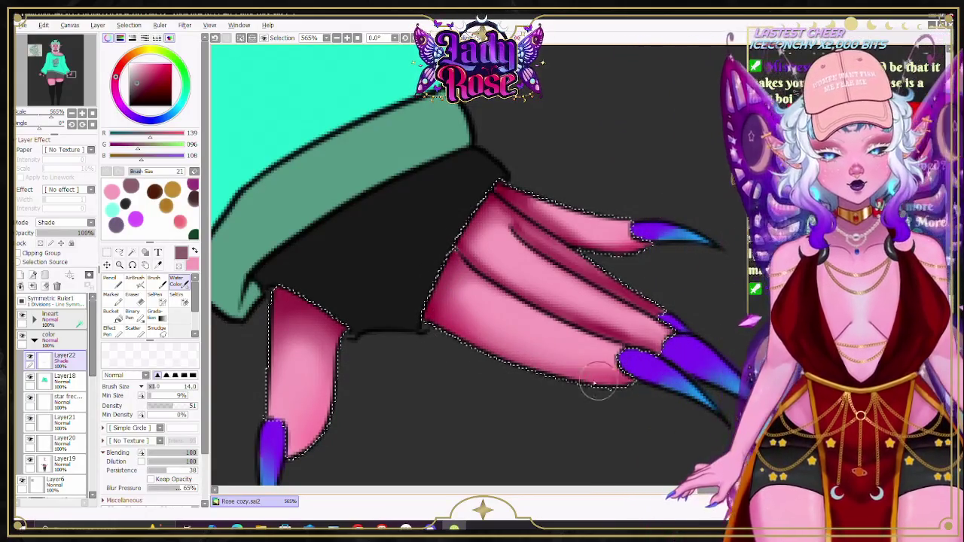
# Step: Darken and smooth the shading along the finger edges, airbrushing inside the nail selection
pyautogui.moveTo(446, 337); pyautogui.dragTo(426, 299)
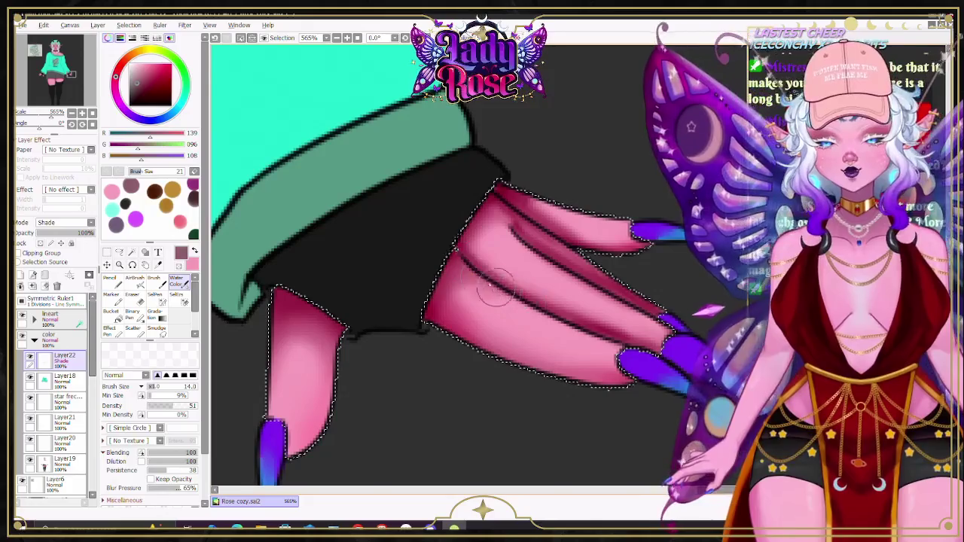
pyautogui.moveTo(467, 351); pyautogui.dragTo(452, 324)
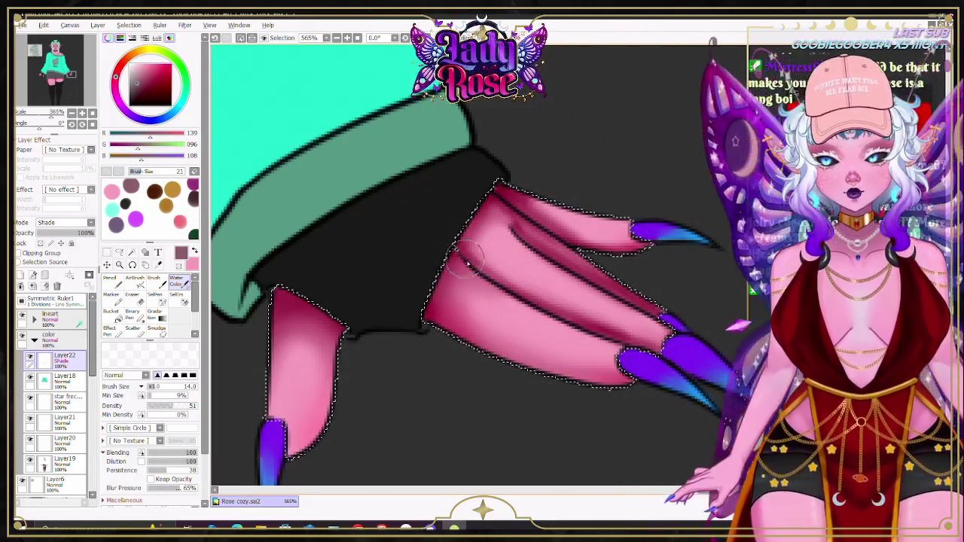
pyautogui.moveTo(517, 281)
pyautogui.mouseDown()
pyautogui.moveTo(470, 243)
pyautogui.moveTo(535, 245)
pyautogui.mouseUp()
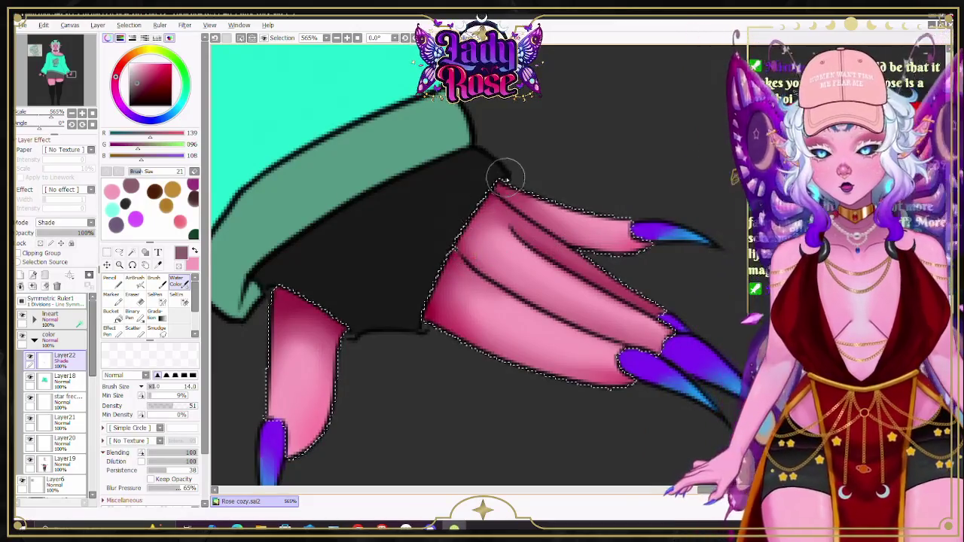
pyautogui.press('v')
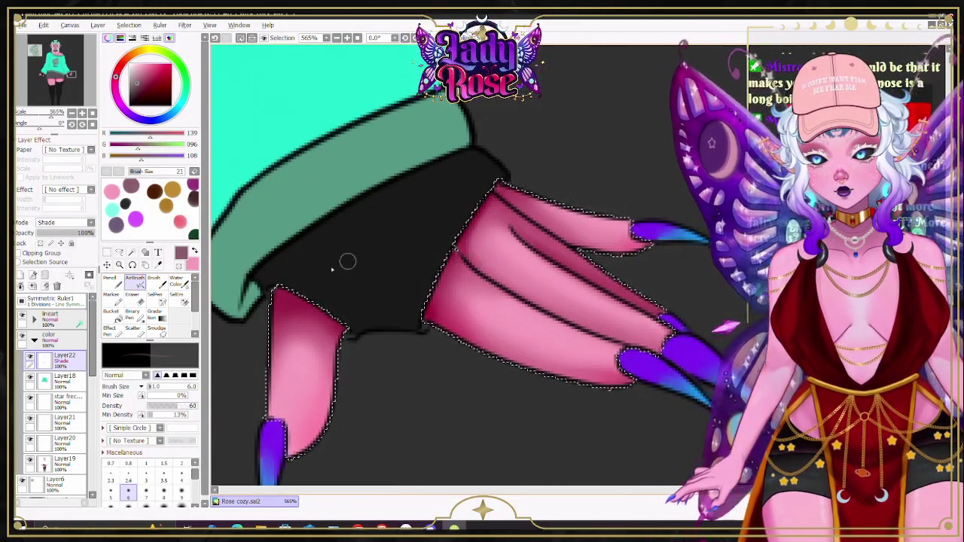
pyautogui.press('s')
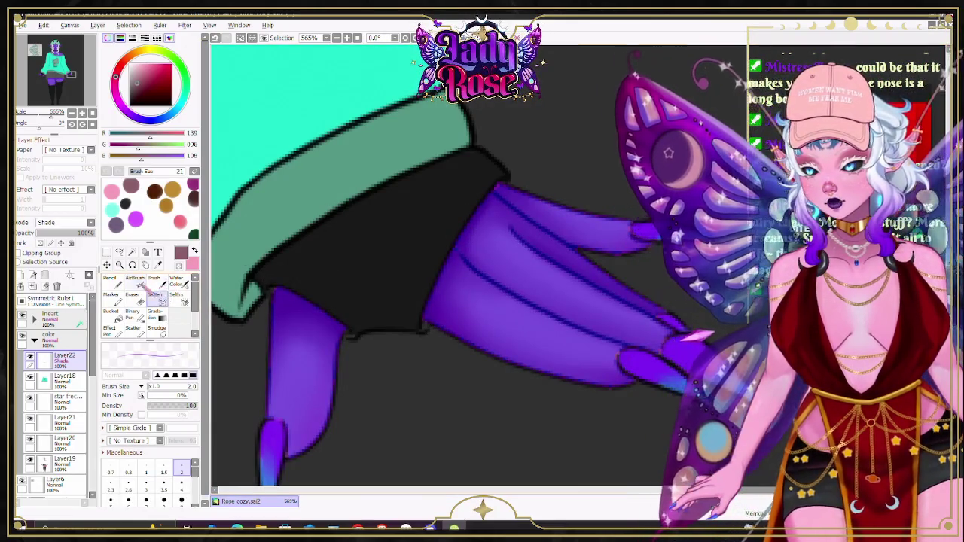
pyautogui.press('v')
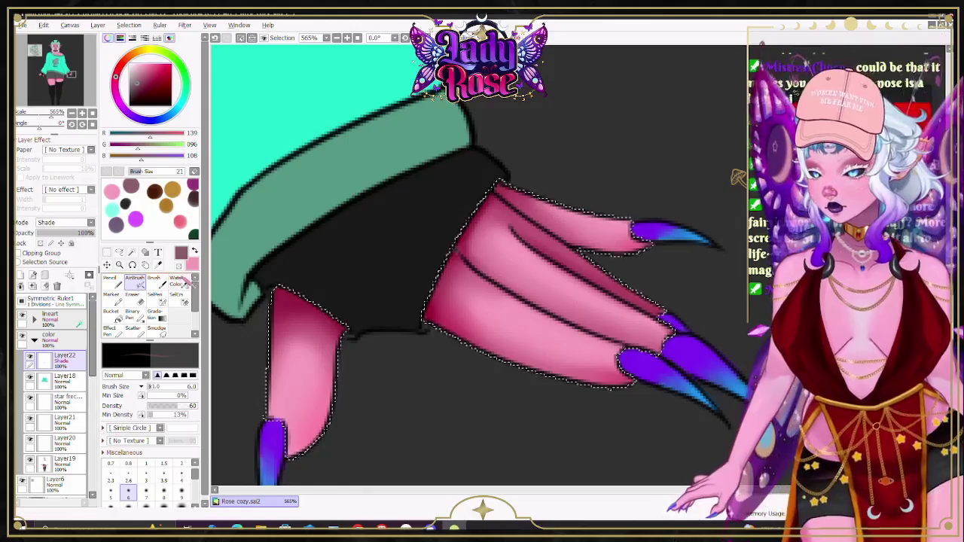
# Step: Alternate AirBrush and Water Color on Layer22 to blend the finger shading, then zoom out
pyautogui.click(79, 460)
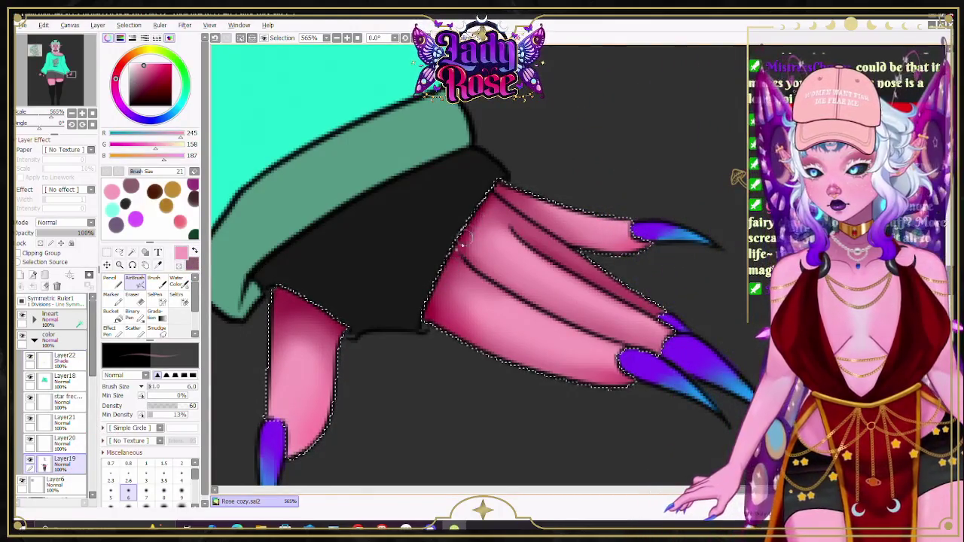
pyautogui.press('n')
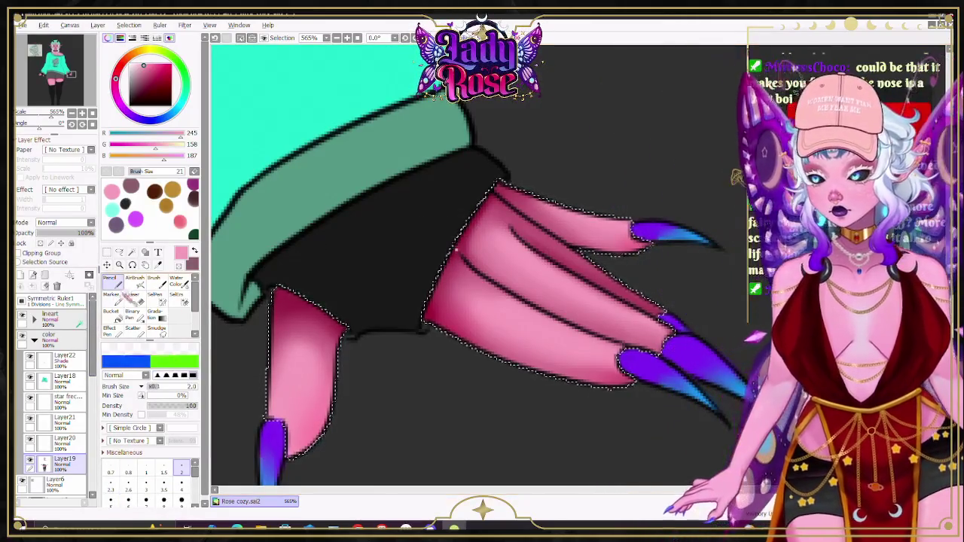
pyautogui.click(134, 280)
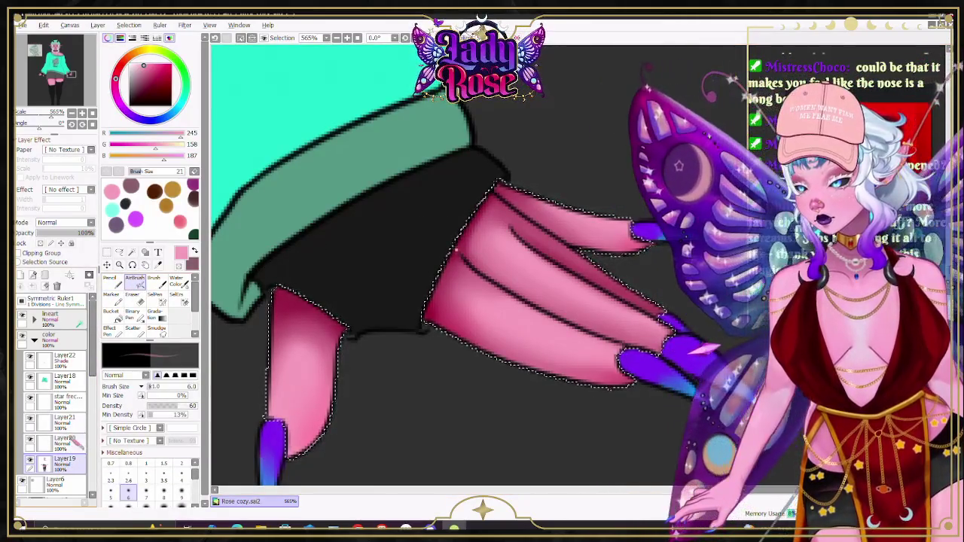
pyautogui.click(64, 358)
pyautogui.click(176, 281)
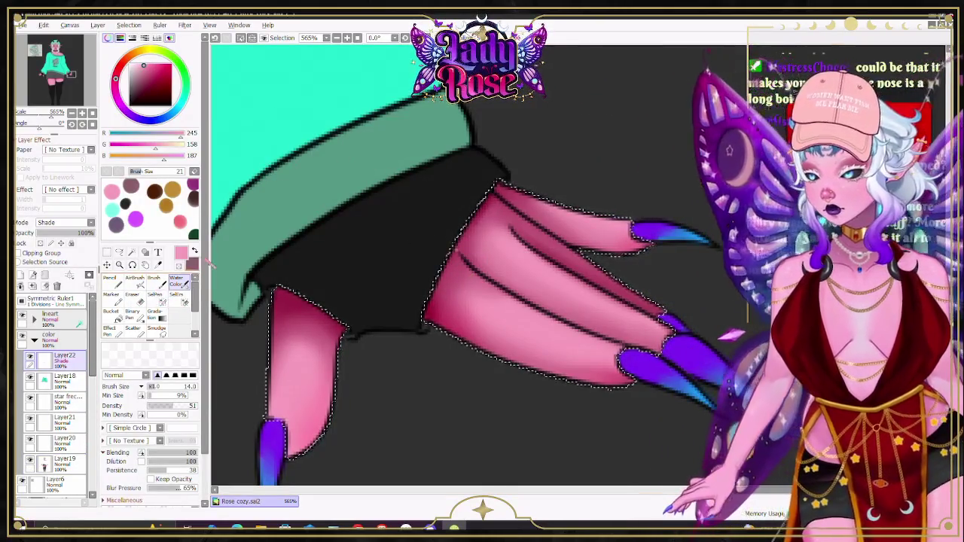
pyautogui.press('a')
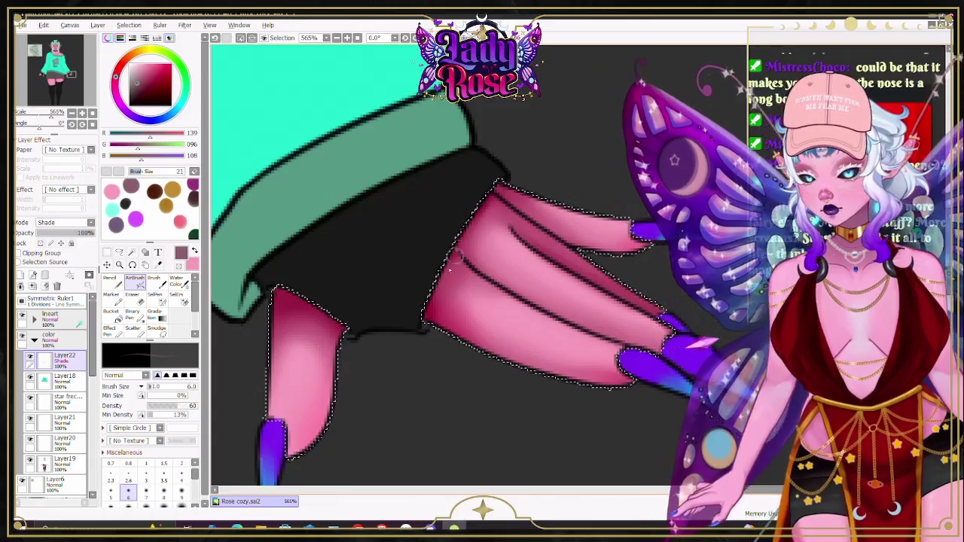
pyautogui.press('c')
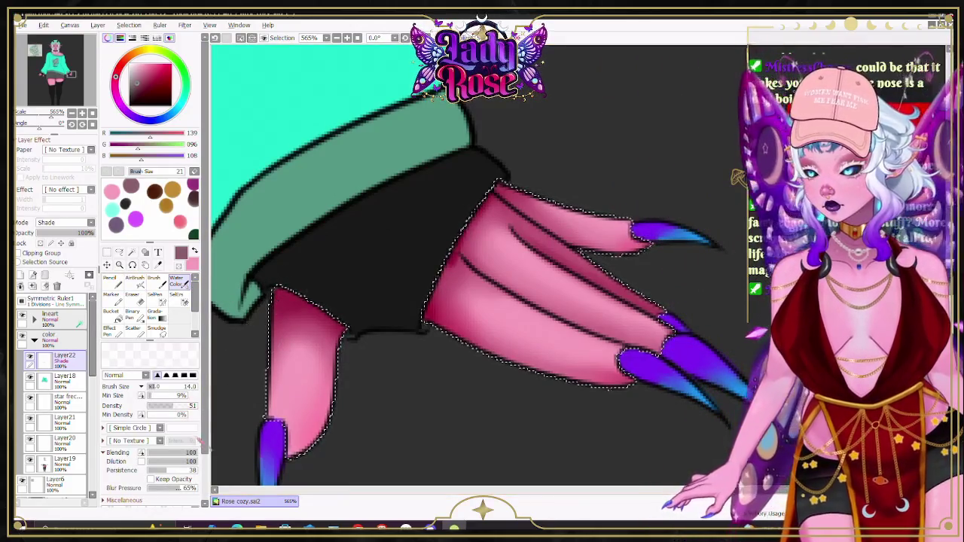
pyautogui.scroll(-1, 151, 338)
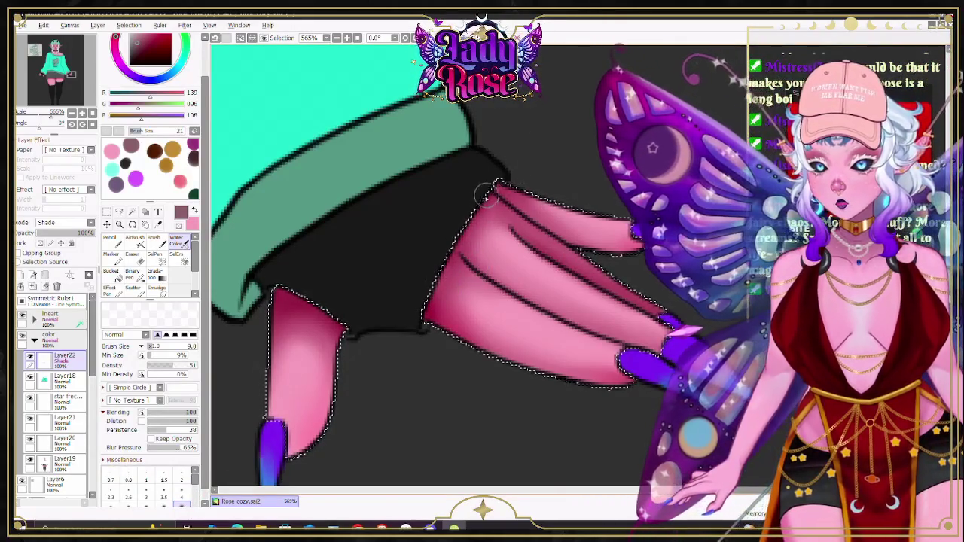
pyautogui.scroll(-10, 552, 193)
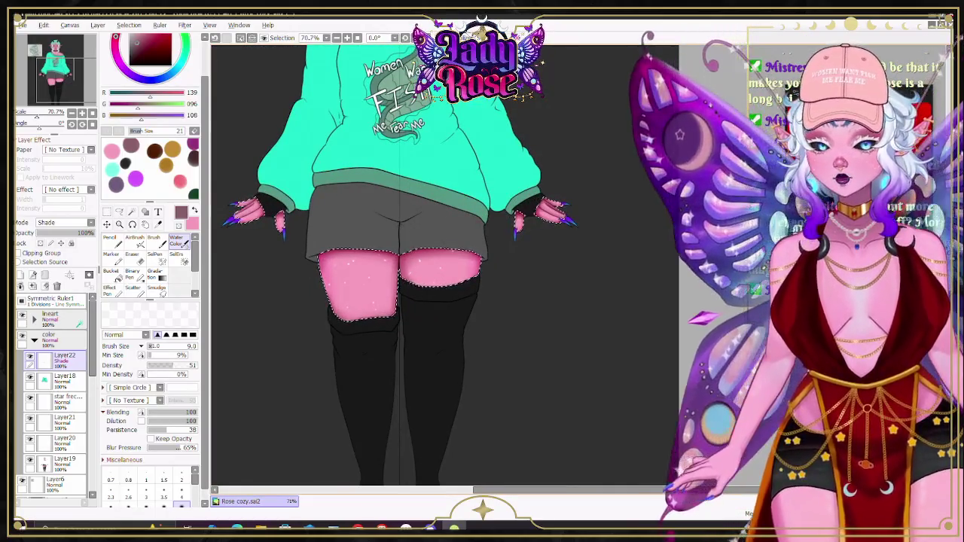
pyautogui.moveTo(445, 220); pyautogui.dragTo(445, 407)
pyautogui.scroll(1, 444, 407)
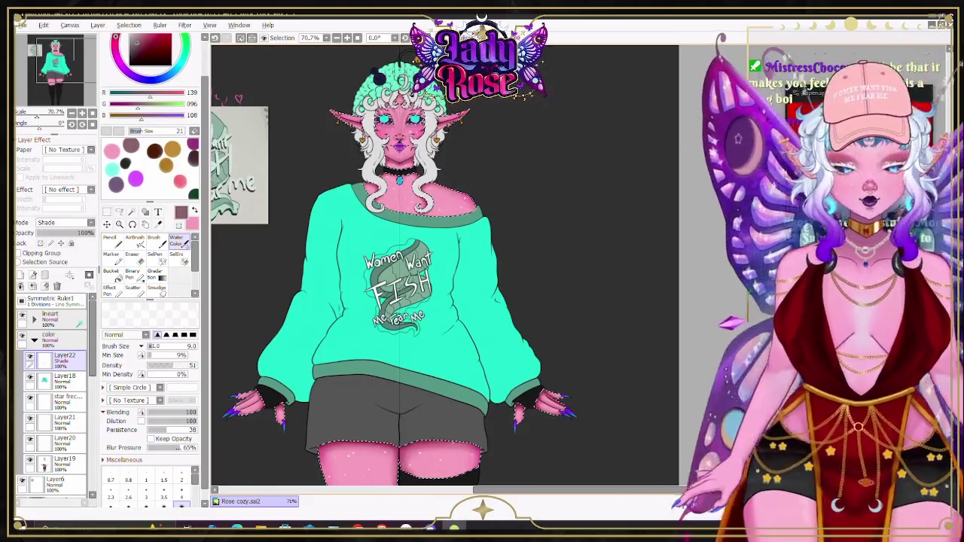
pyautogui.scroll(5, 354, 121)
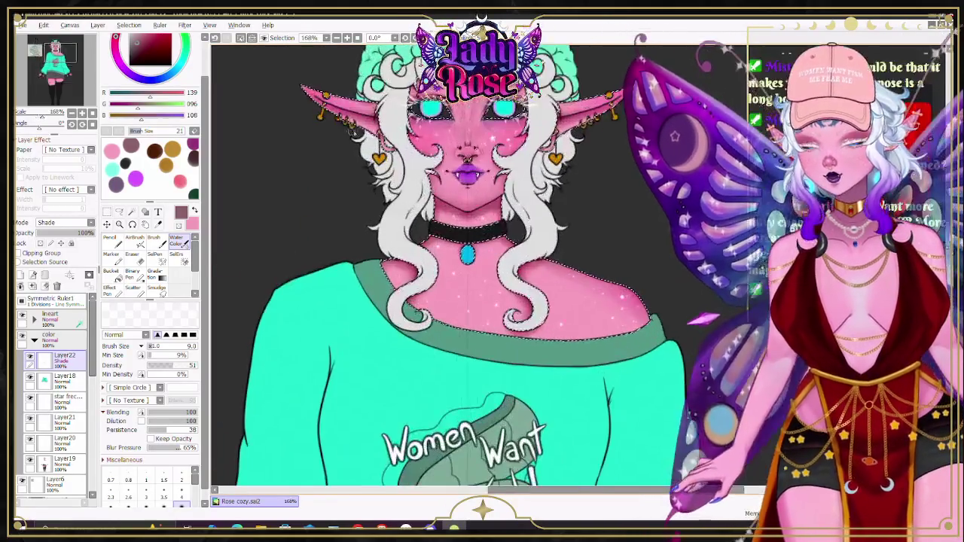
pyautogui.scroll(1, 497, 102)
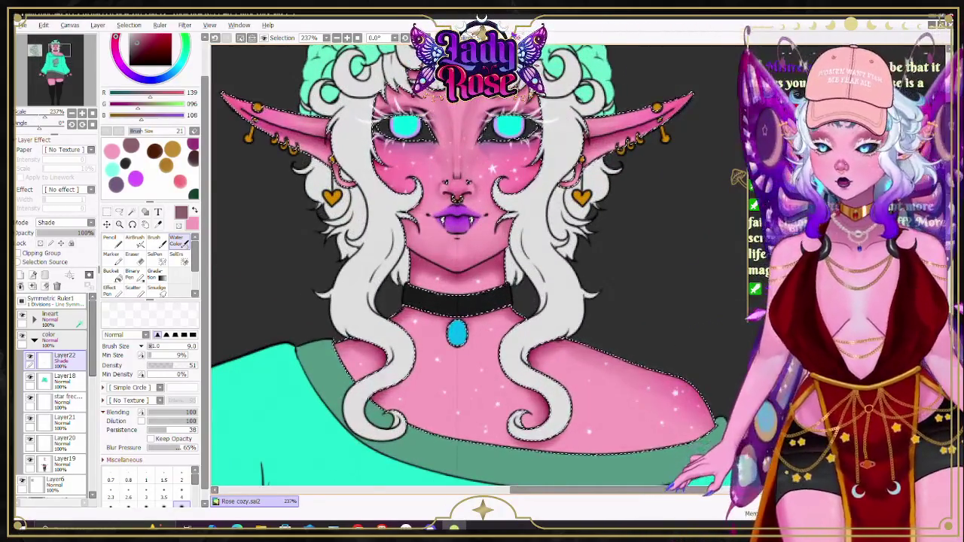
pyautogui.scroll(1, 497, 101)
pyautogui.scroll(-1, 445, 97)
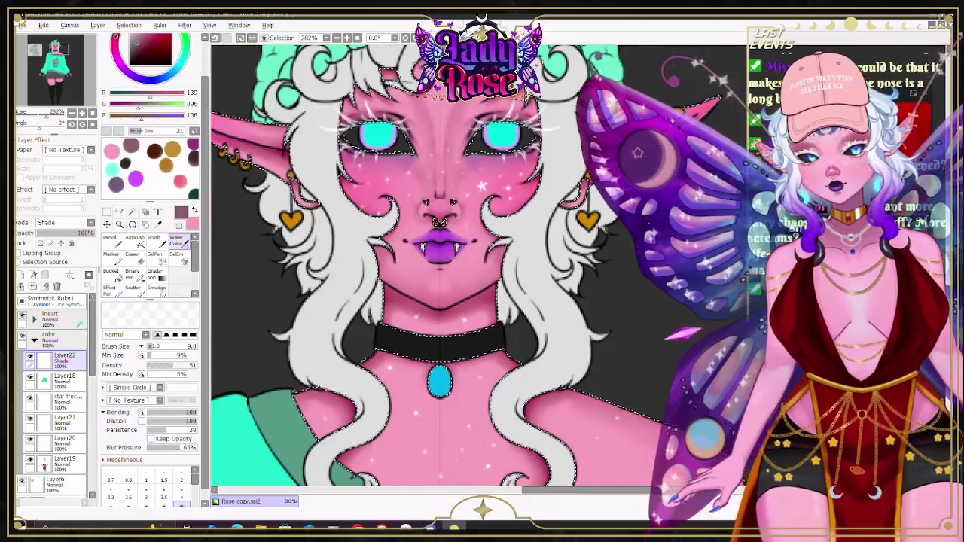
pyautogui.scroll(-1, 459, 263)
pyautogui.scroll(-1, 460, 264)
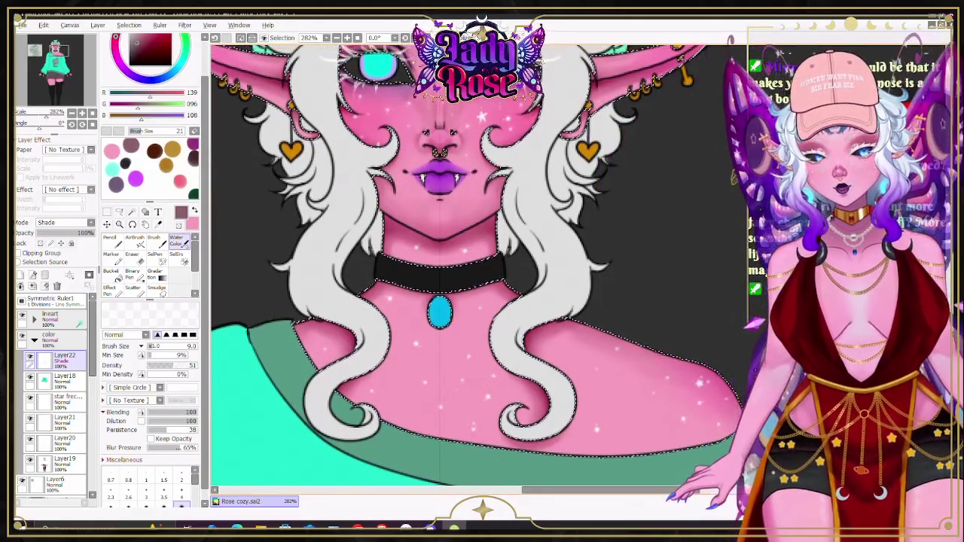
pyautogui.scroll(-4, 565, 177)
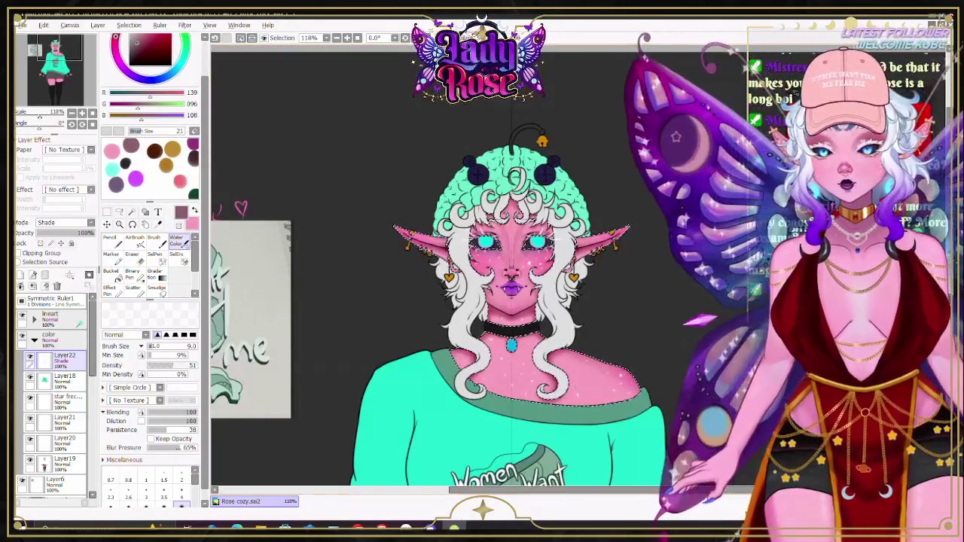
pyautogui.scroll(-5, 482, 264)
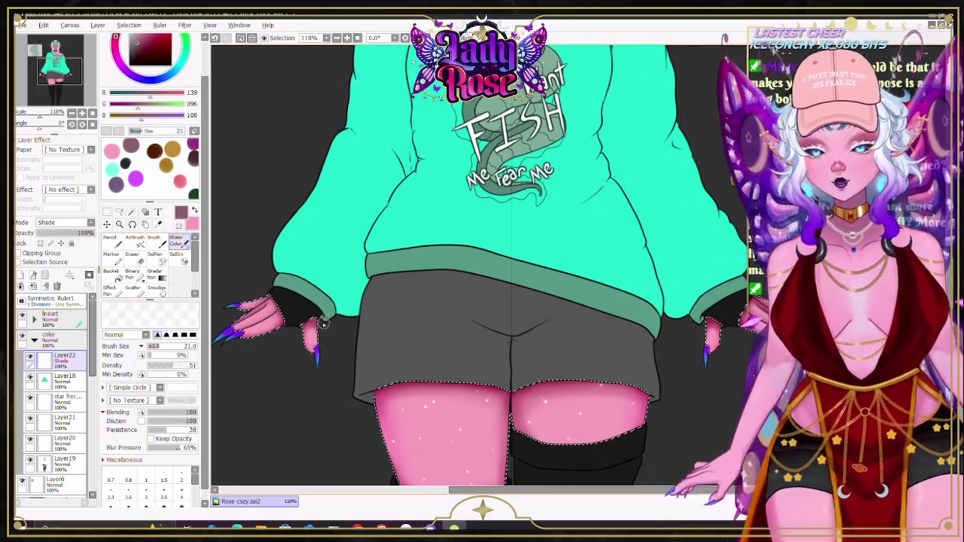
pyautogui.scroll(1, 404, 282)
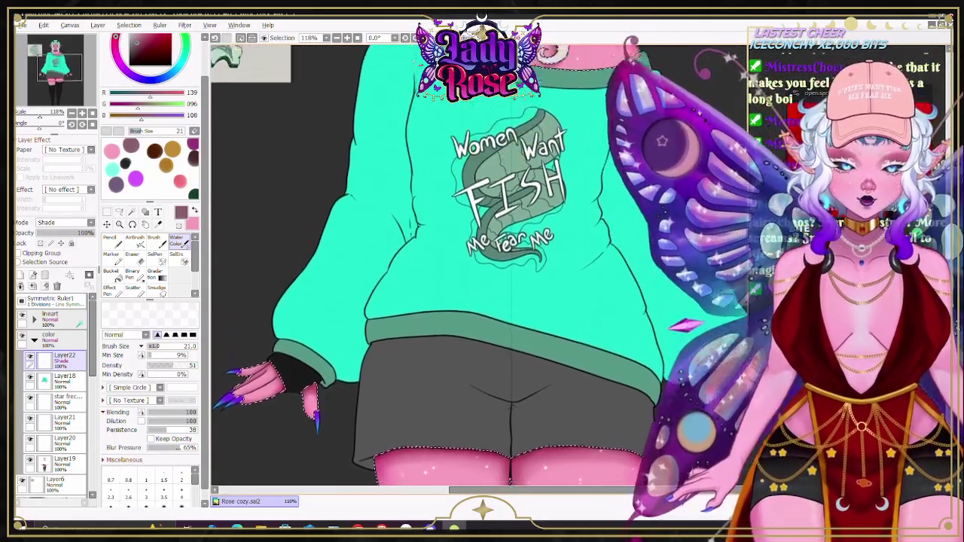
pyautogui.scroll(4, 405, 282)
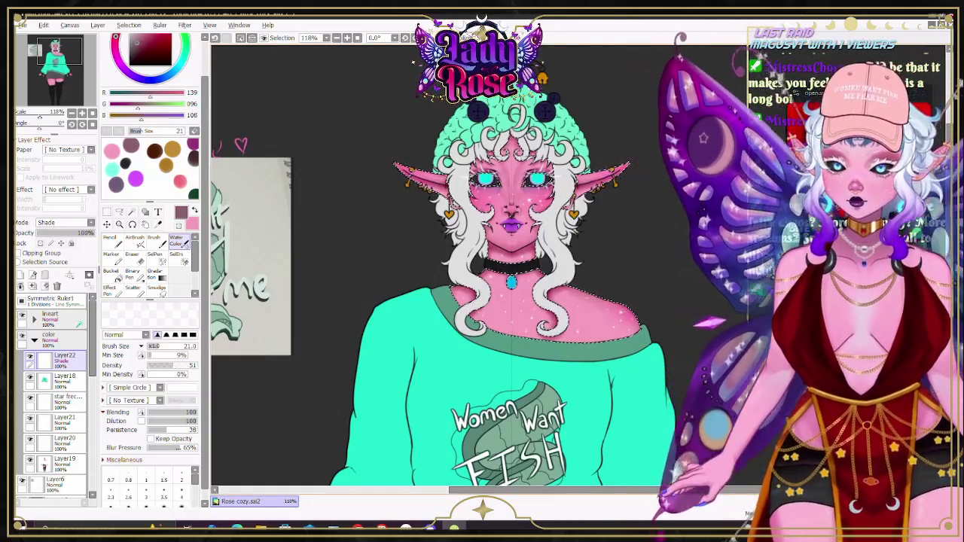
pyautogui.scroll(1, 527, 106)
pyautogui.scroll(1, 527, 105)
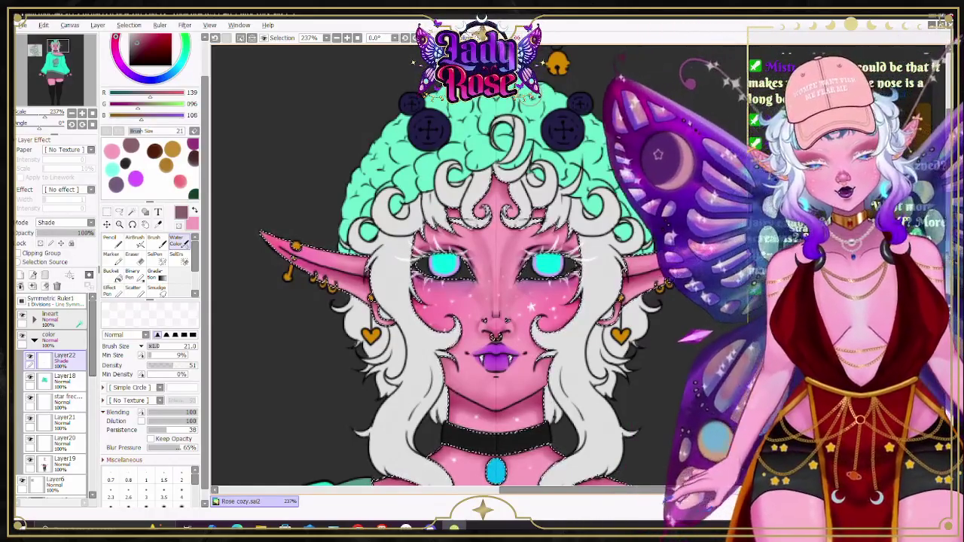
# Step: Airbrush a shadow under the jaw and blend it toward the choker with size-9 Water Color
pyautogui.click(136, 241)
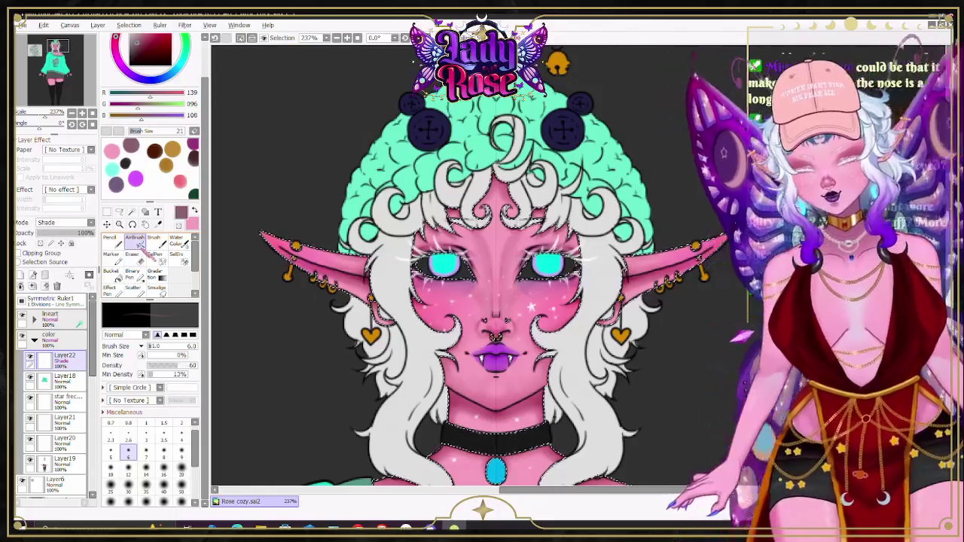
pyautogui.scroll(1, 485, 415)
pyautogui.scroll(3, 484, 415)
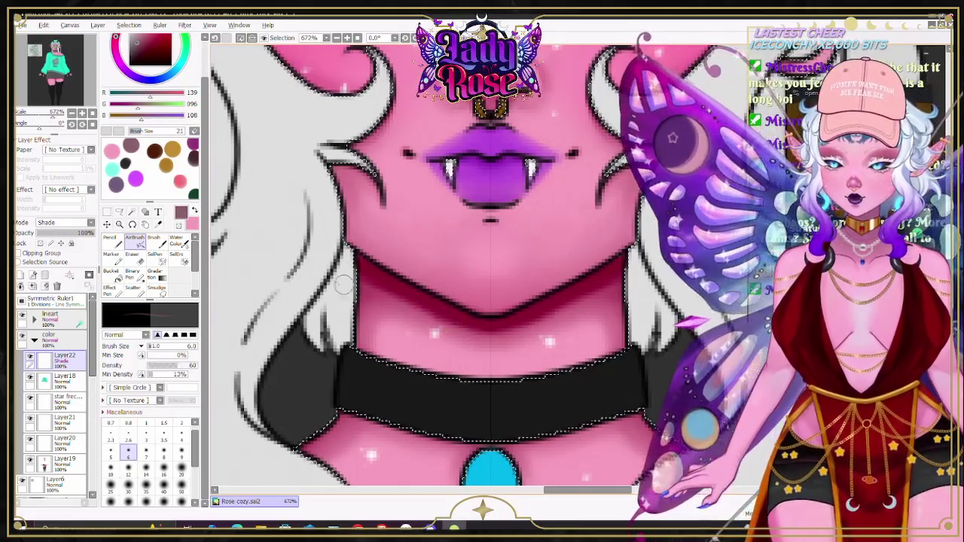
pyautogui.press('b')
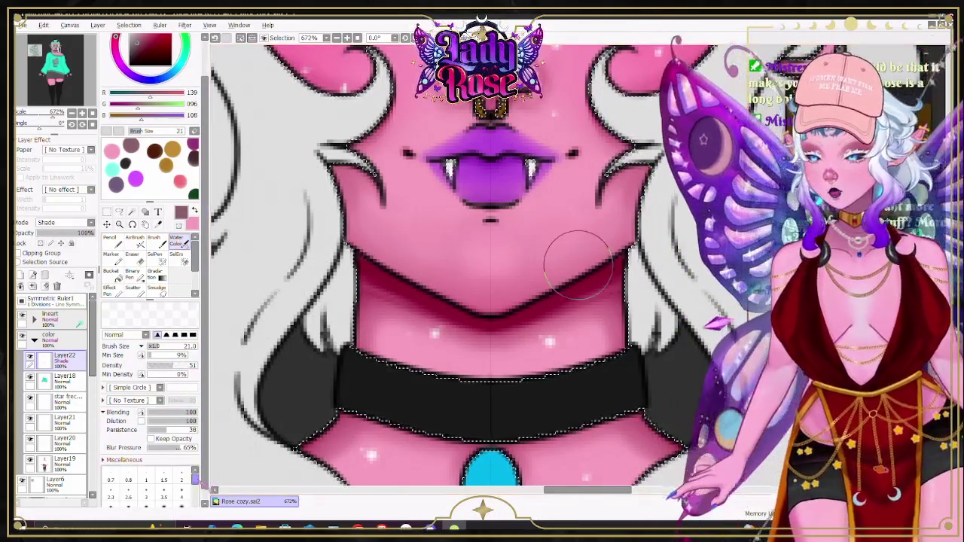
pyautogui.click(164, 497)
pyautogui.click(180, 495)
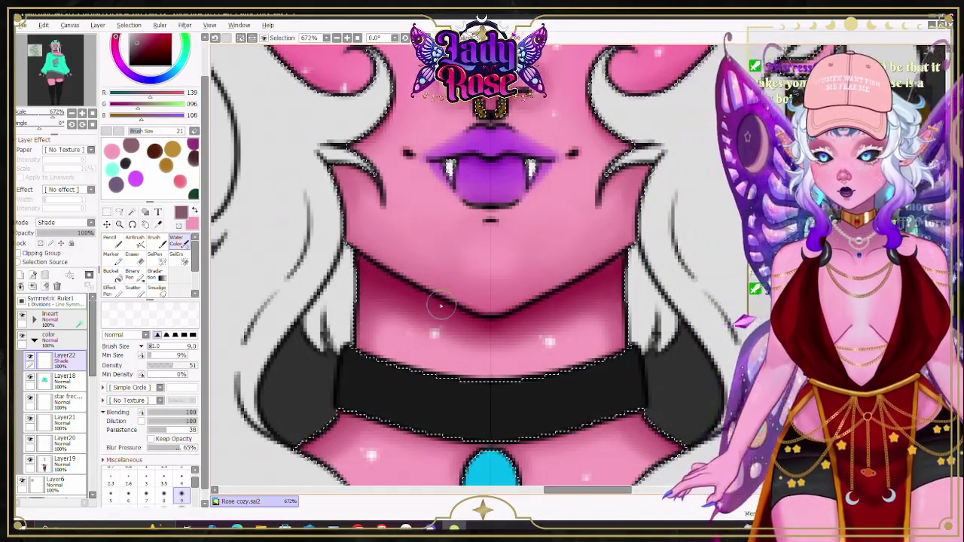
pyautogui.hotkey('ctrl', '0')
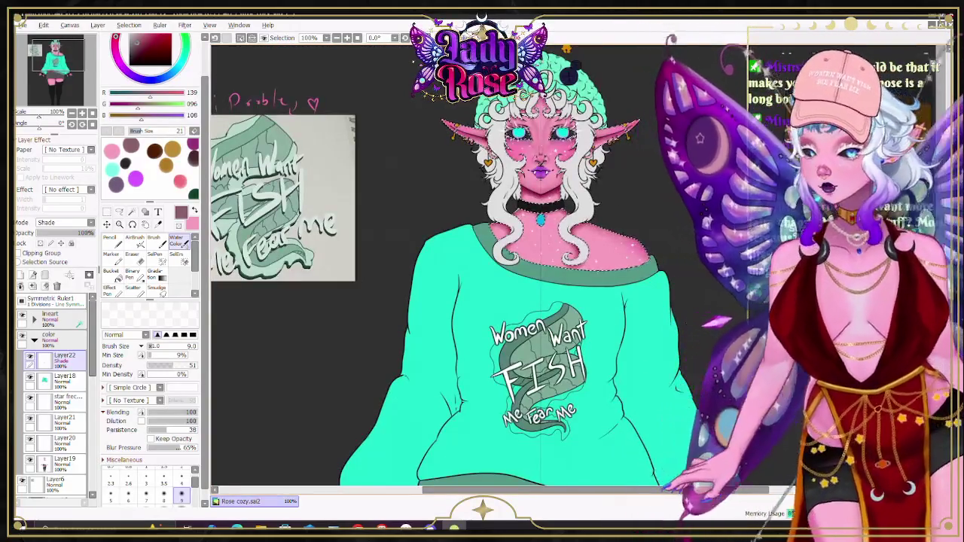
# Step: Enlarge the brush to size 16 while zooming around the neck area
pyautogui.scroll(3, 642, 209)
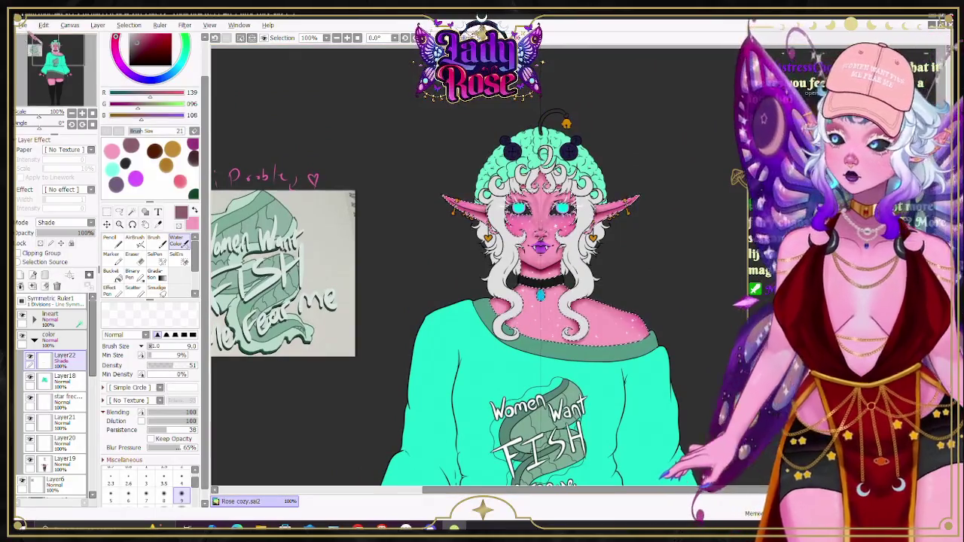
pyautogui.scroll(5, 552, 280)
pyautogui.scroll(2, 553, 281)
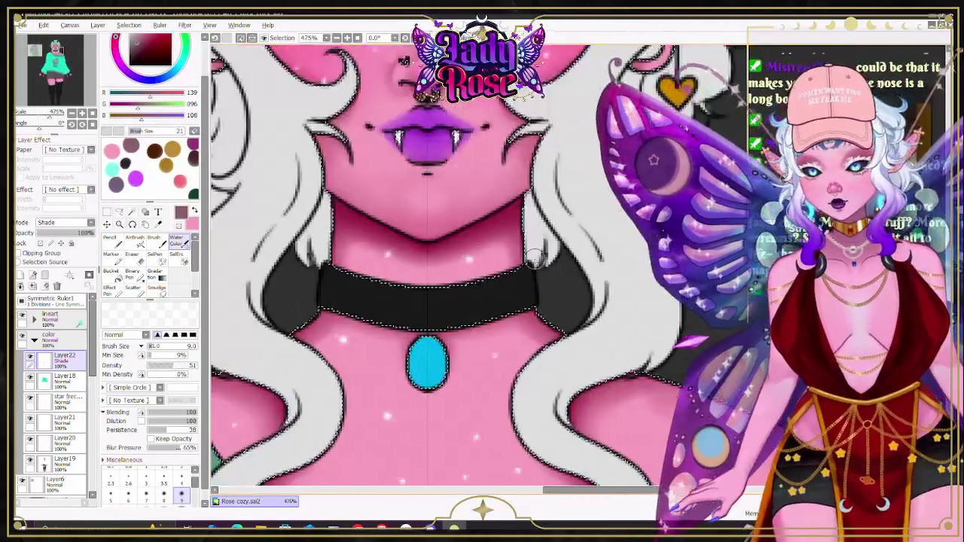
pyautogui.click(163, 490)
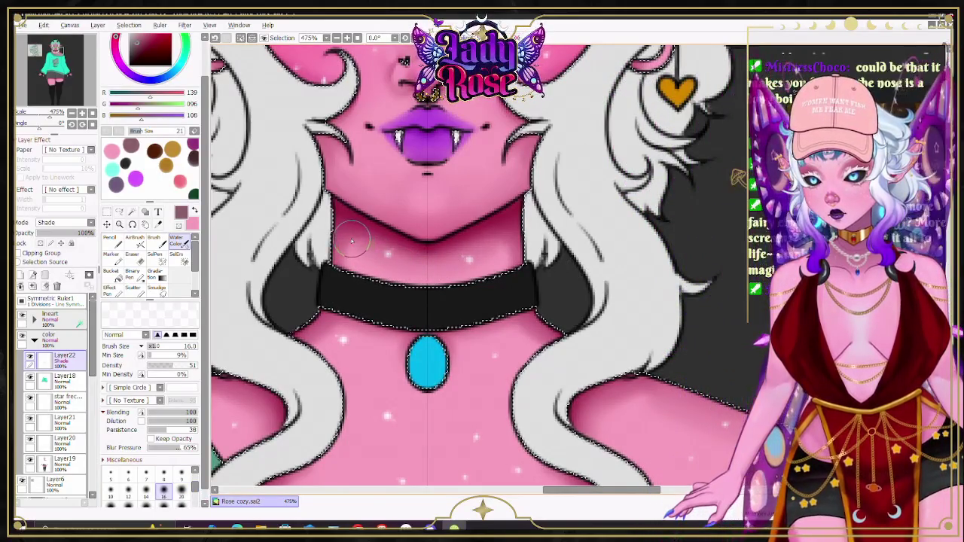
pyautogui.scroll(-1, 350, 240)
pyautogui.scroll(-2, 354, 226)
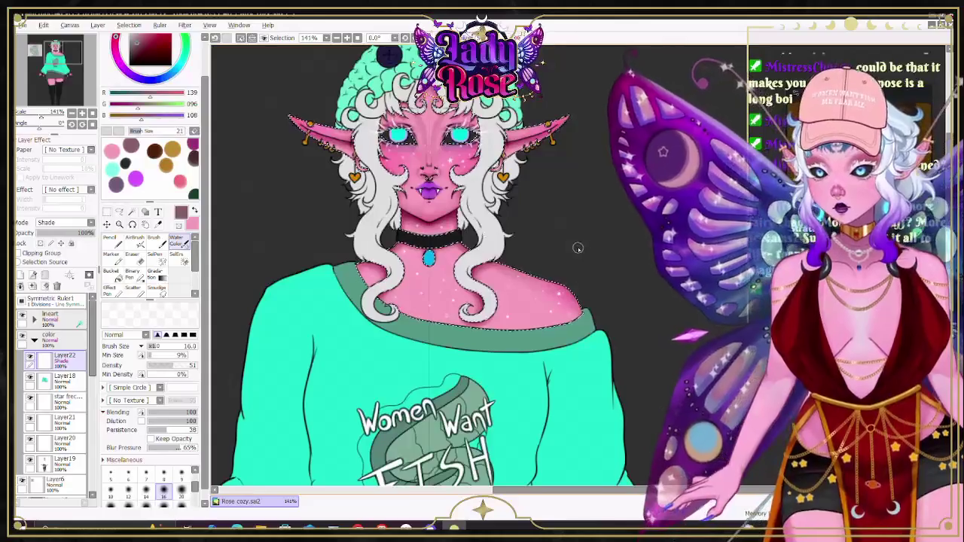
pyautogui.scroll(1, 437, 167)
pyautogui.scroll(3, 435, 167)
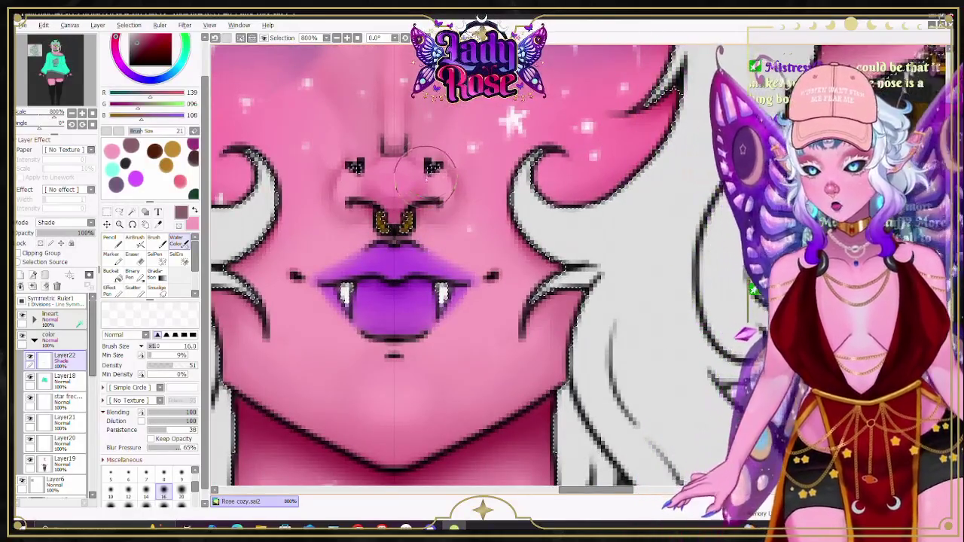
pyautogui.scroll(-1, 423, 179)
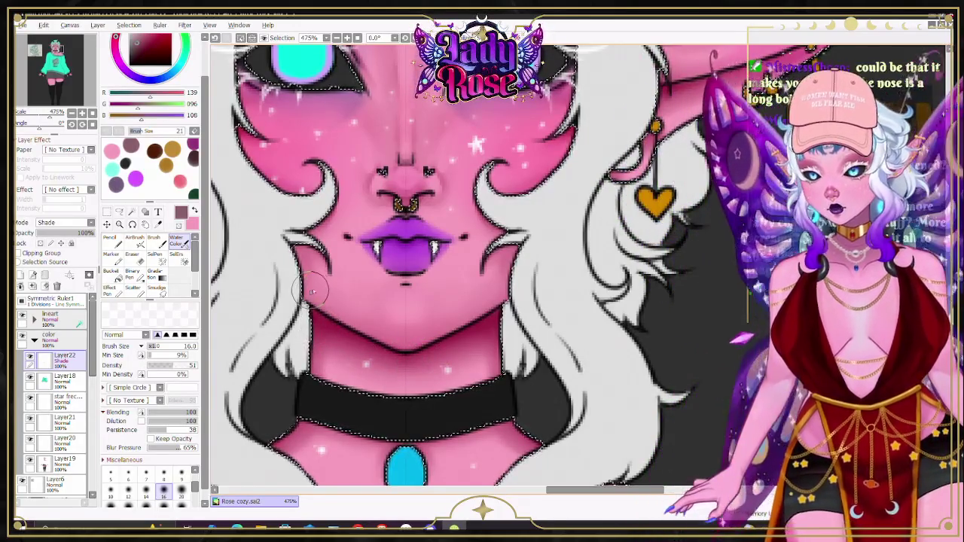
pyautogui.scroll(-6, 558, 365)
pyautogui.scroll(-3, 558, 365)
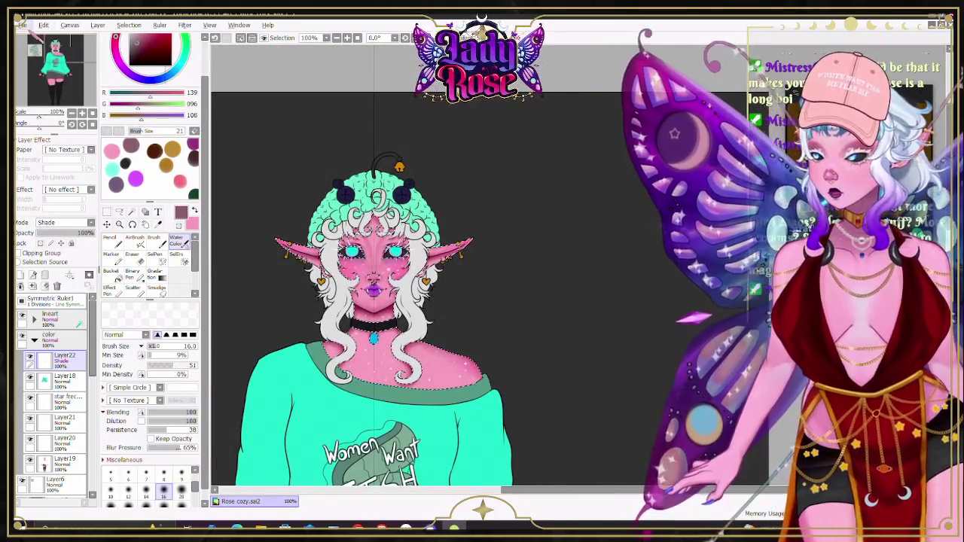
# Step: Save Rose cozy.sai2 with File > Save and zoom back in on the neck and pendant
pyautogui.click(23, 25)
pyautogui.click(46, 94)
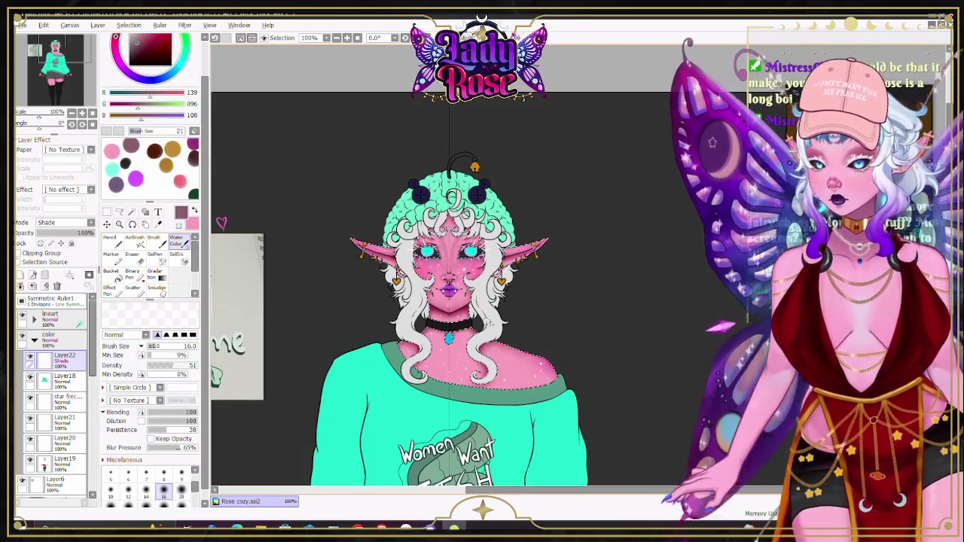
pyautogui.scroll(1, 415, 359)
pyautogui.scroll(1, 415, 359)
pyautogui.scroll(1, 415, 360)
pyautogui.scroll(1, 415, 360)
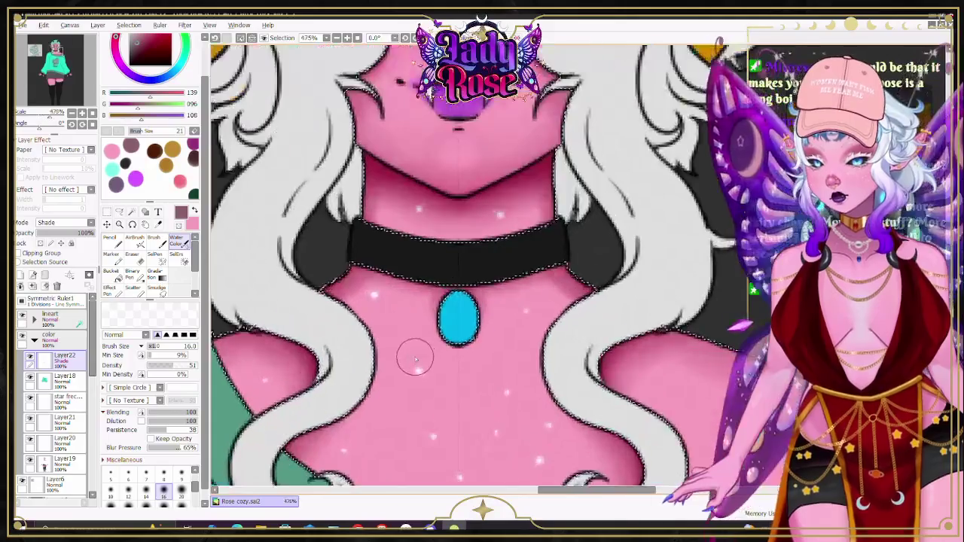
# Step: Spray dark red collarbone shadow strokes, including a V-shape, just below the pendant
pyautogui.scroll(-2, 415, 359)
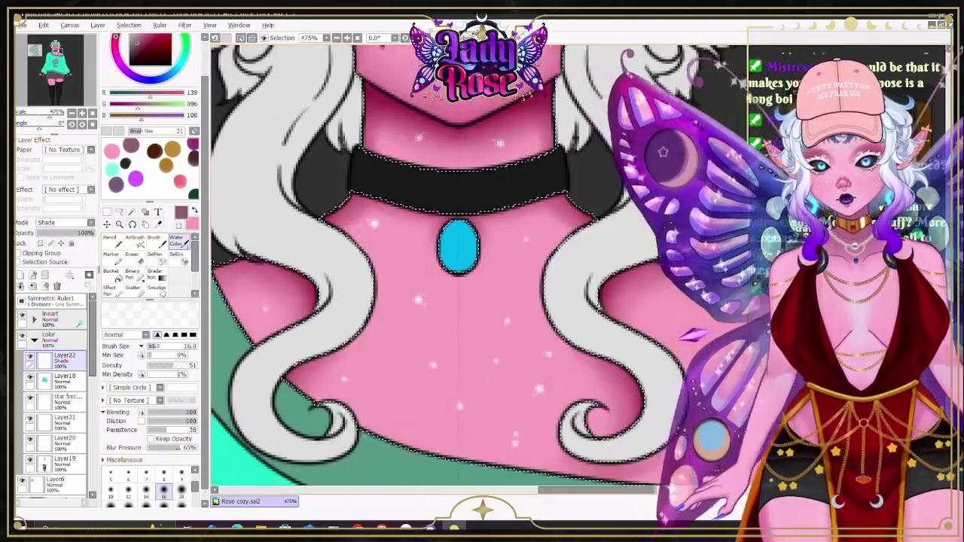
pyautogui.press('v')
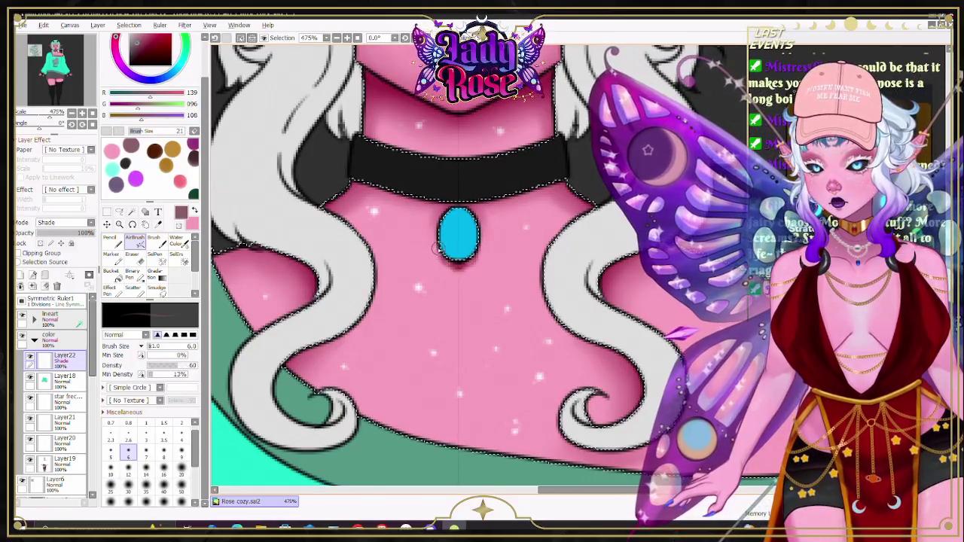
pyautogui.moveTo(442, 265); pyautogui.dragTo(473, 268)
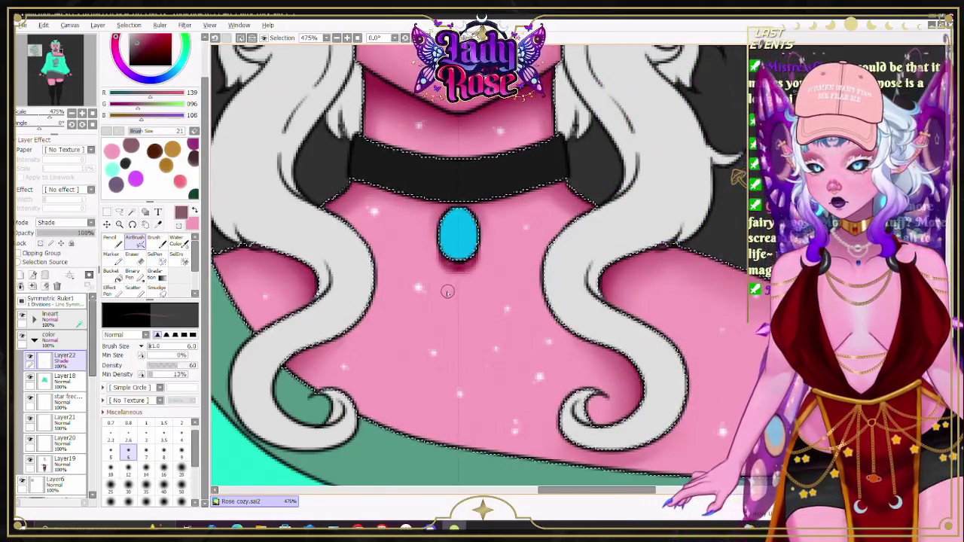
pyautogui.moveTo(448, 295); pyautogui.dragTo(472, 296)
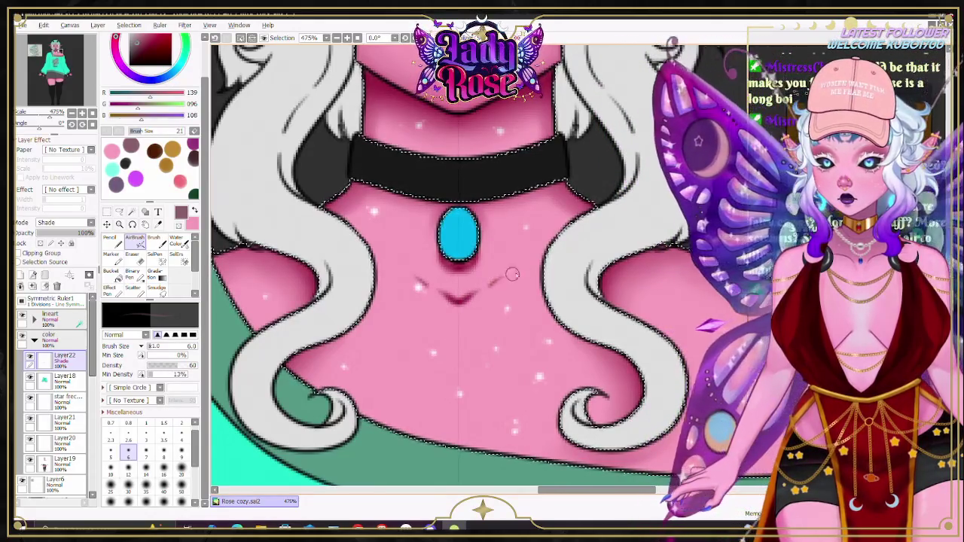
pyautogui.moveTo(486, 281); pyautogui.dragTo(527, 276)
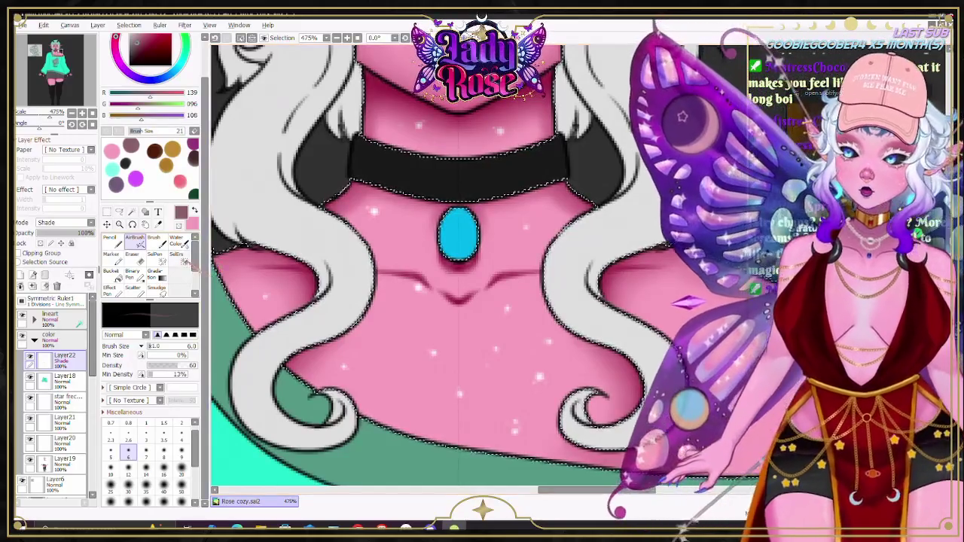
# Step: Blend the collarbone shading with size-9 Water Color, adding softer size-20 airbrush passes
pyautogui.press('c')
pyautogui.click(181, 472)
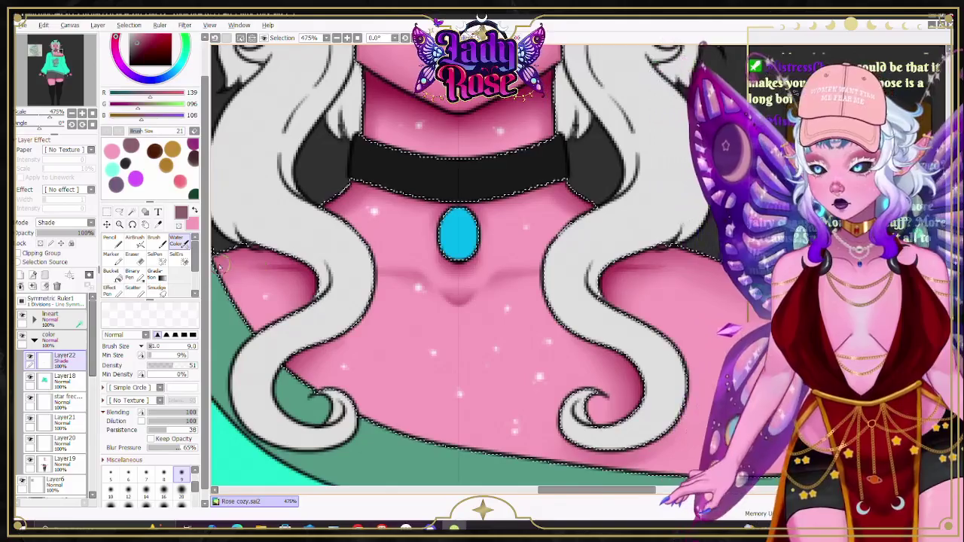
pyautogui.press('a')
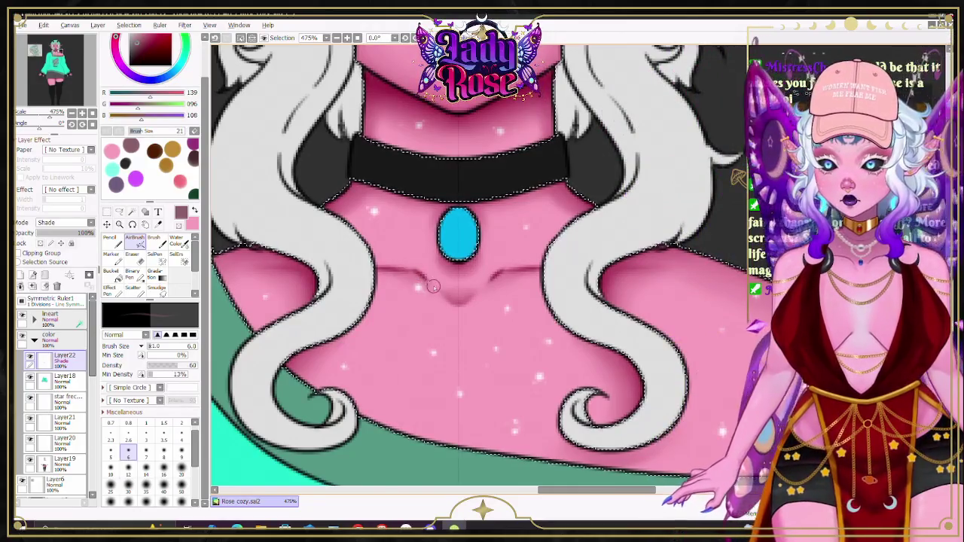
pyautogui.press('w')
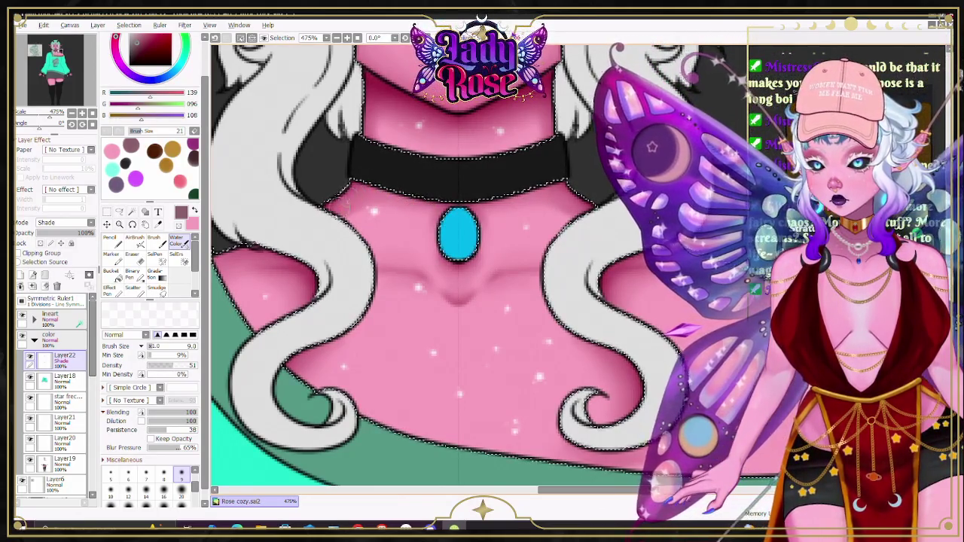
pyautogui.press('v')
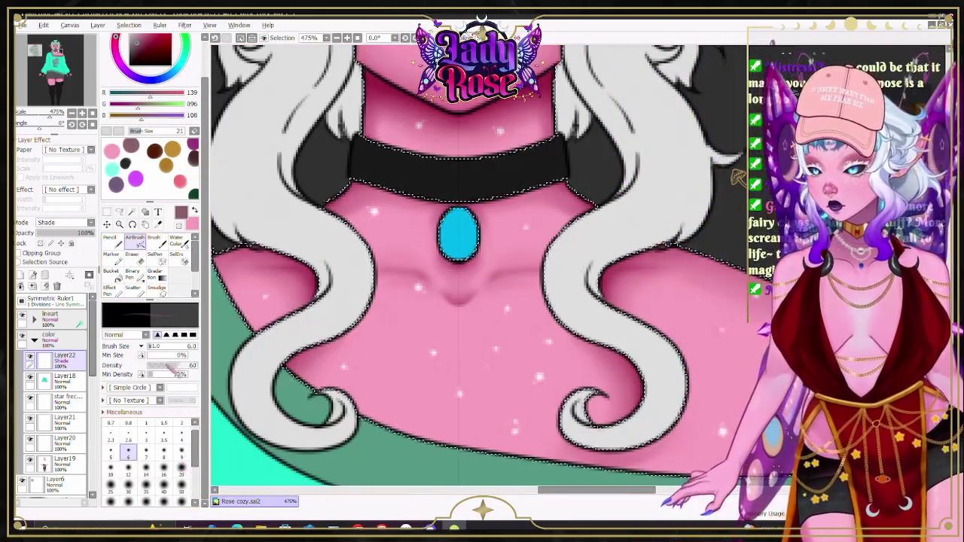
pyautogui.moveTo(173, 366); pyautogui.dragTo(169, 366)
pyautogui.click(181, 468)
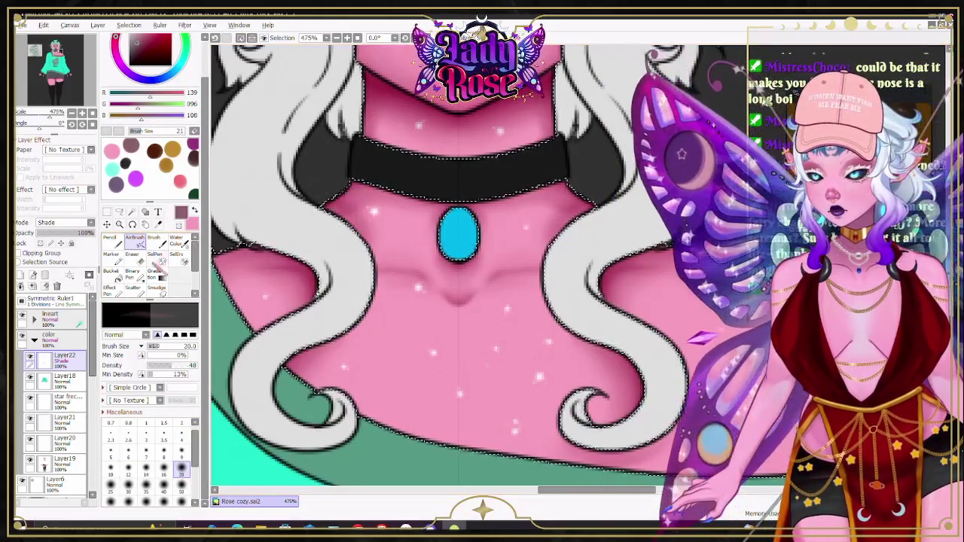
pyautogui.press('c')
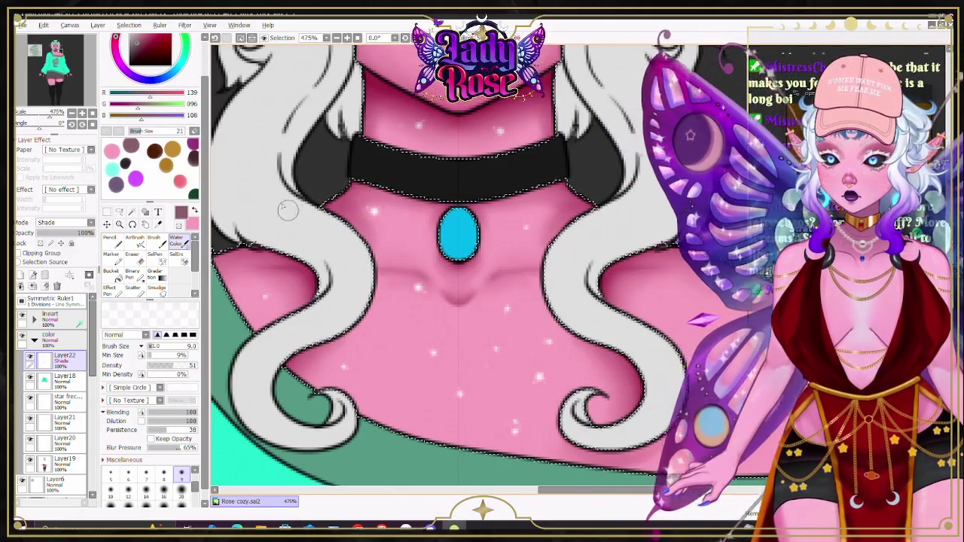
pyautogui.scroll(-3, 388, 106)
pyautogui.scroll(-3, 421, 128)
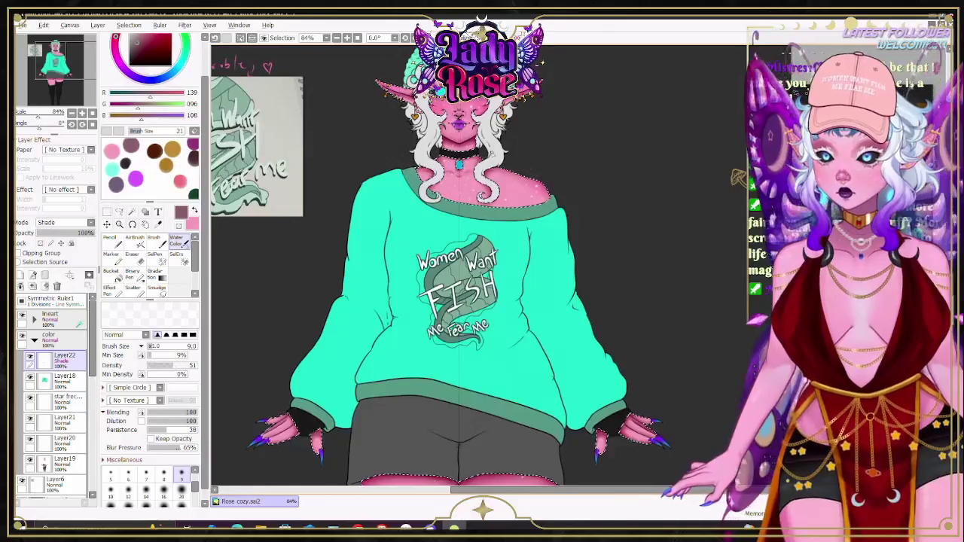
pyautogui.scroll(1, 478, 149)
pyautogui.scroll(3, 477, 149)
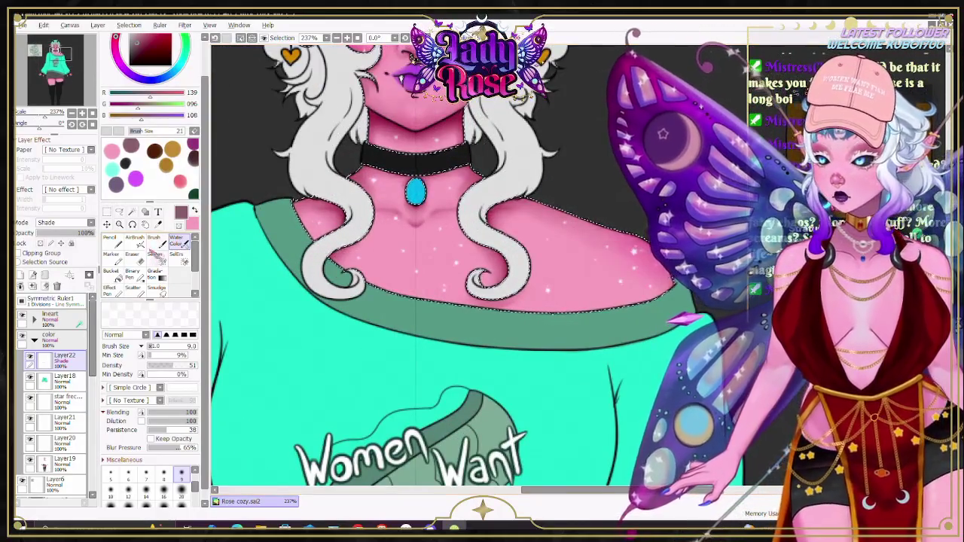
# Step: Airbrush the shoulder at size 50, drop to 20, and blend along the neckline with Water Color
pyautogui.click(135, 239)
pyautogui.click(181, 486)
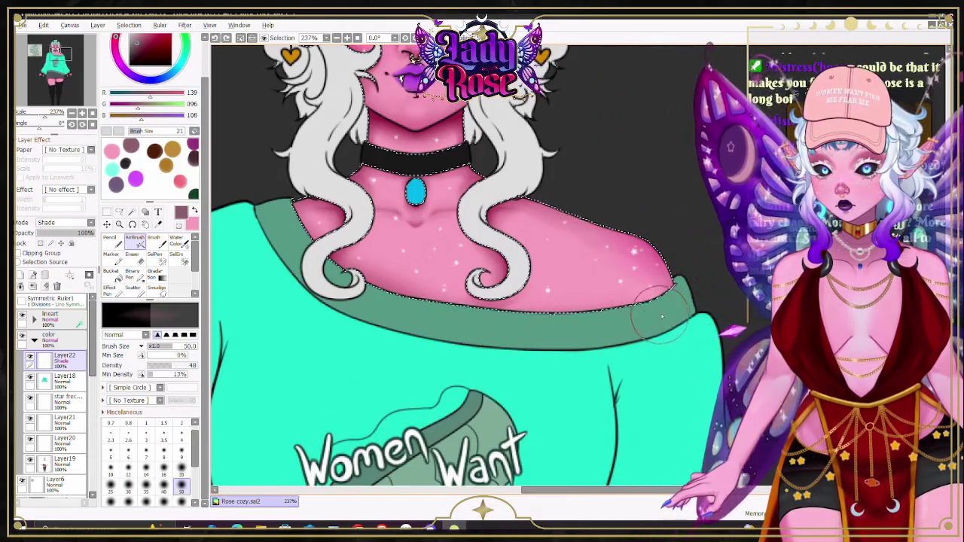
pyautogui.press('[')
pyautogui.press('[')
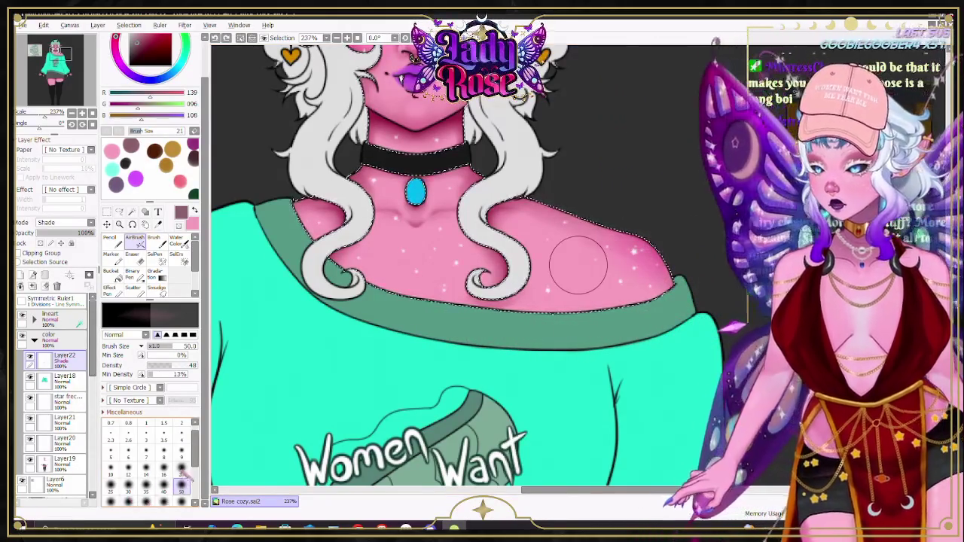
pyautogui.press('[')
pyautogui.press('[')
pyautogui.press('[')
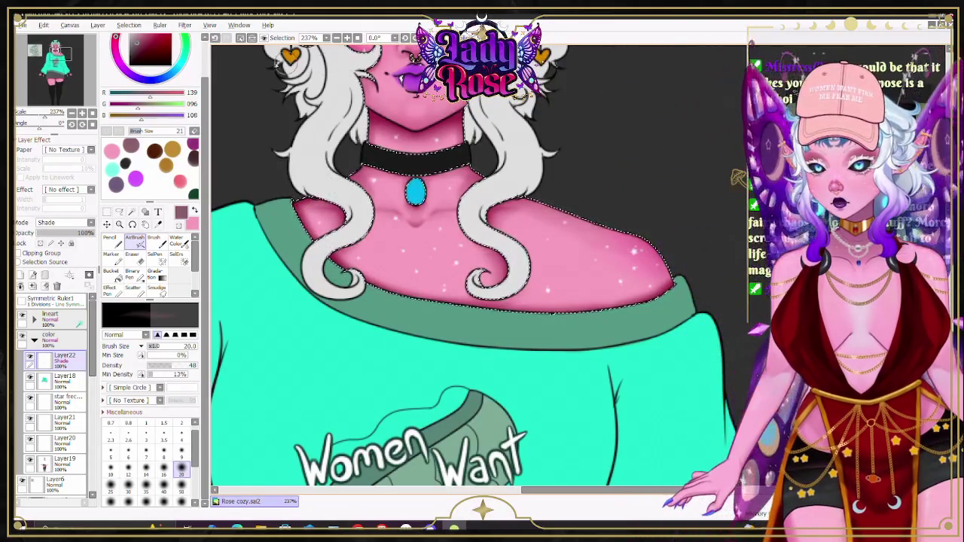
pyautogui.click(176, 241)
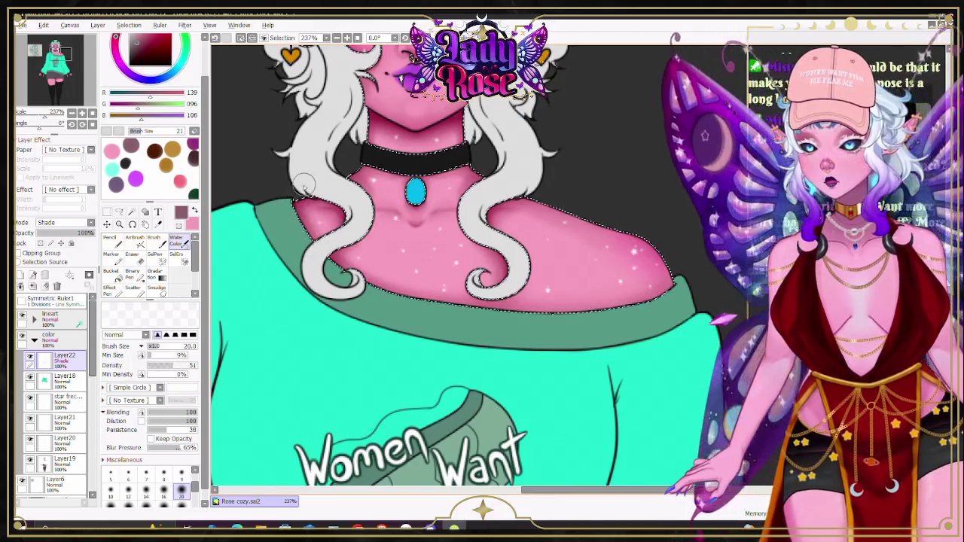
pyautogui.hotkey('ctrl', '0')
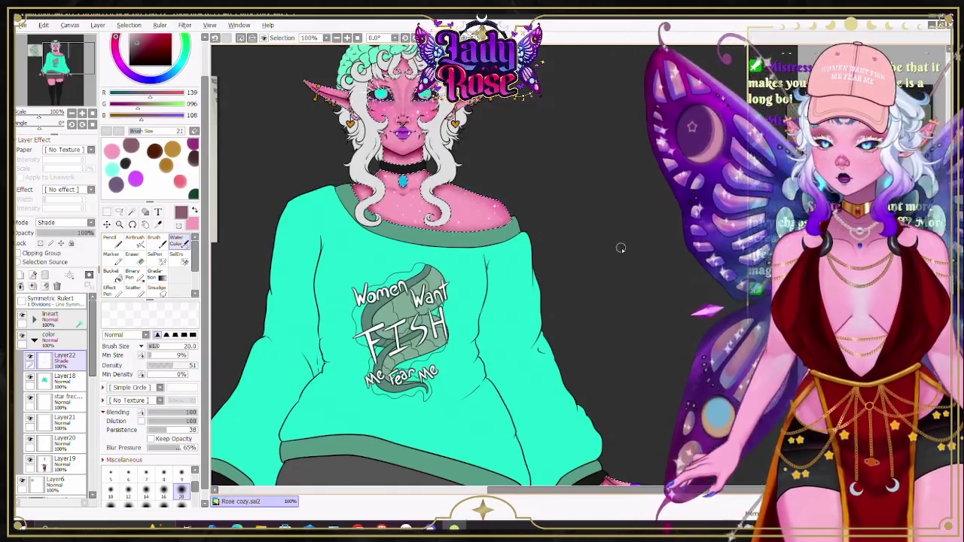
pyautogui.scroll(4, 410, 177)
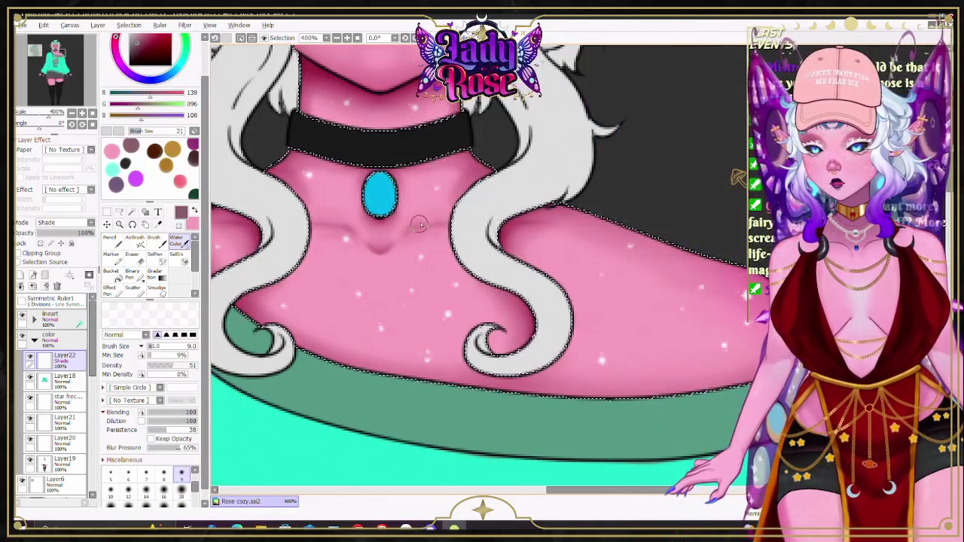
pyautogui.scroll(-4, 420, 181)
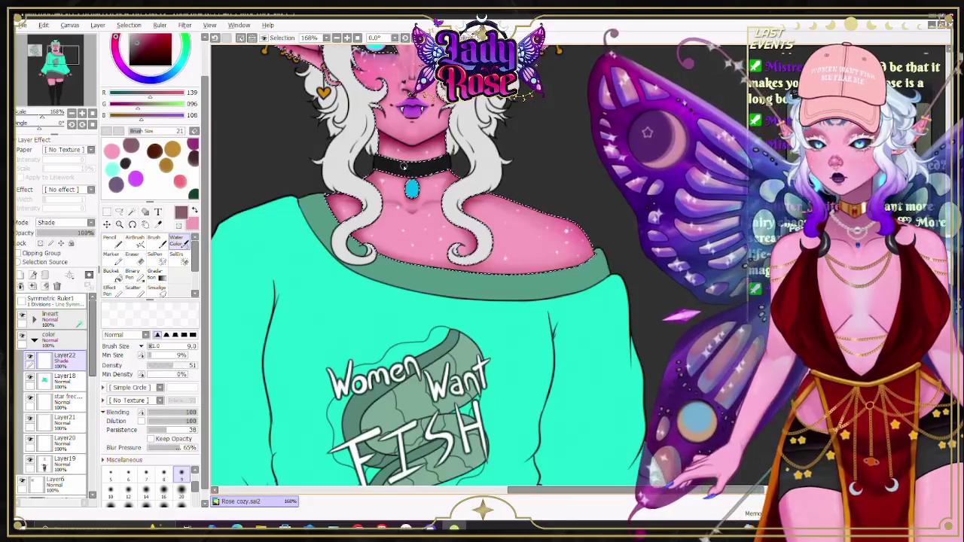
pyautogui.scroll(-2, 388, 221)
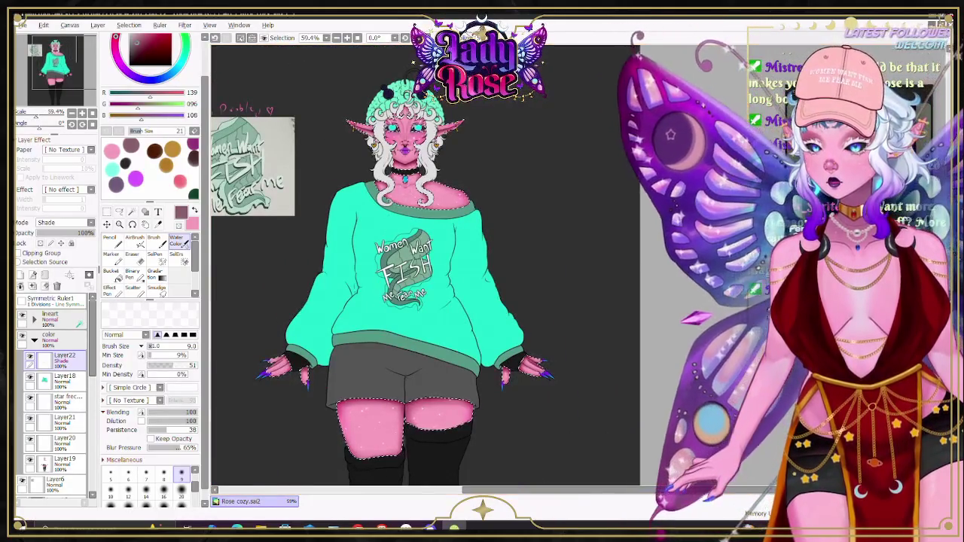
pyautogui.scroll(1, 429, 378)
pyautogui.scroll(2, 429, 378)
pyautogui.scroll(1, 429, 378)
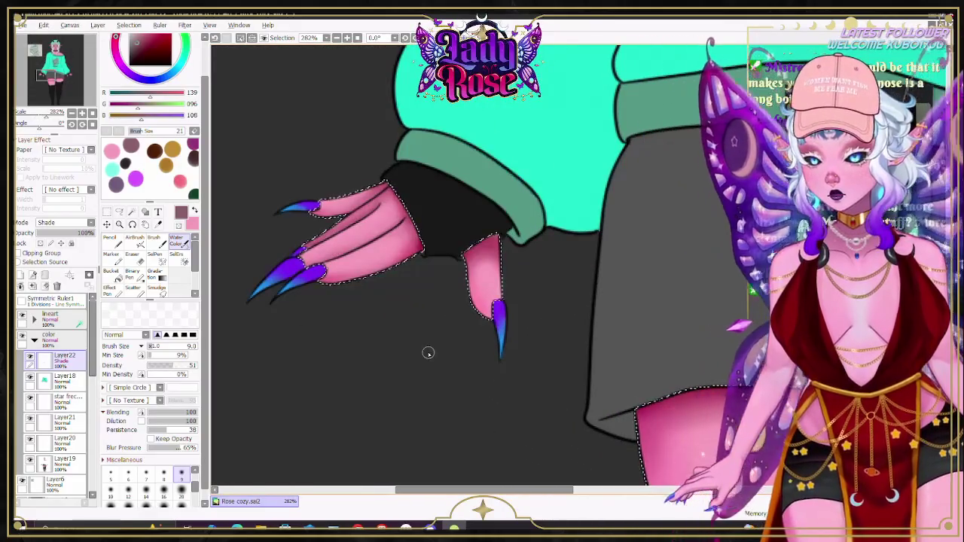
# Step: Airbrush shading over the left hand's fingers and claws, then blend it with Water Color
pyautogui.press('v')
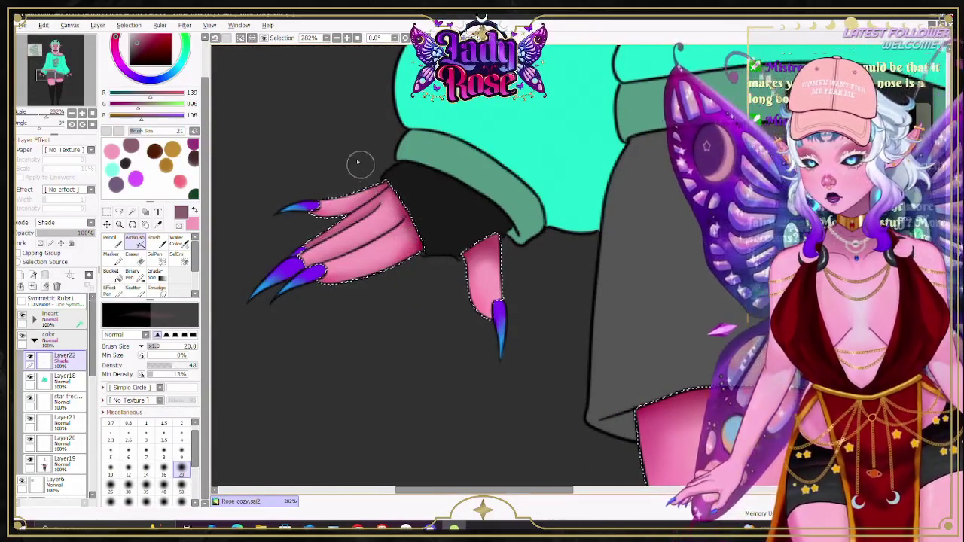
pyautogui.press('c')
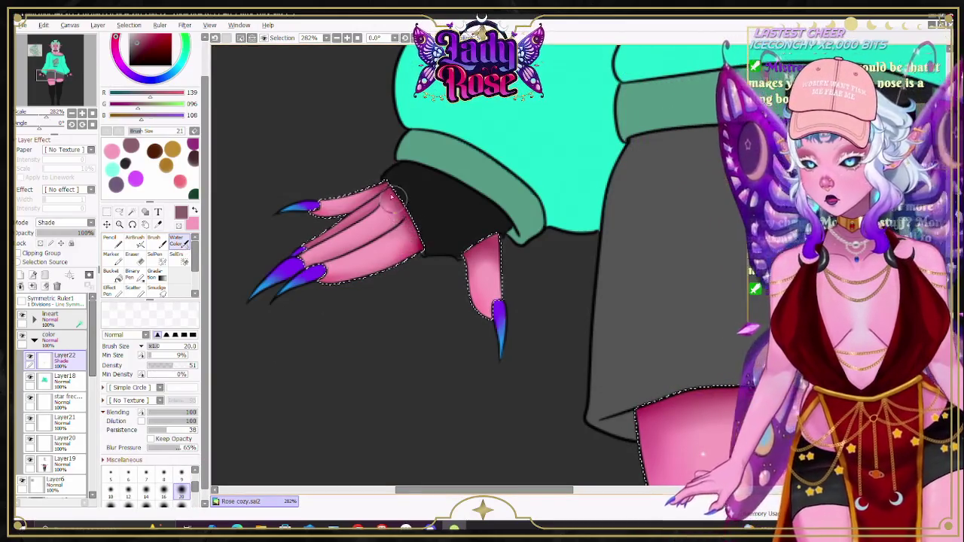
pyautogui.press('v')
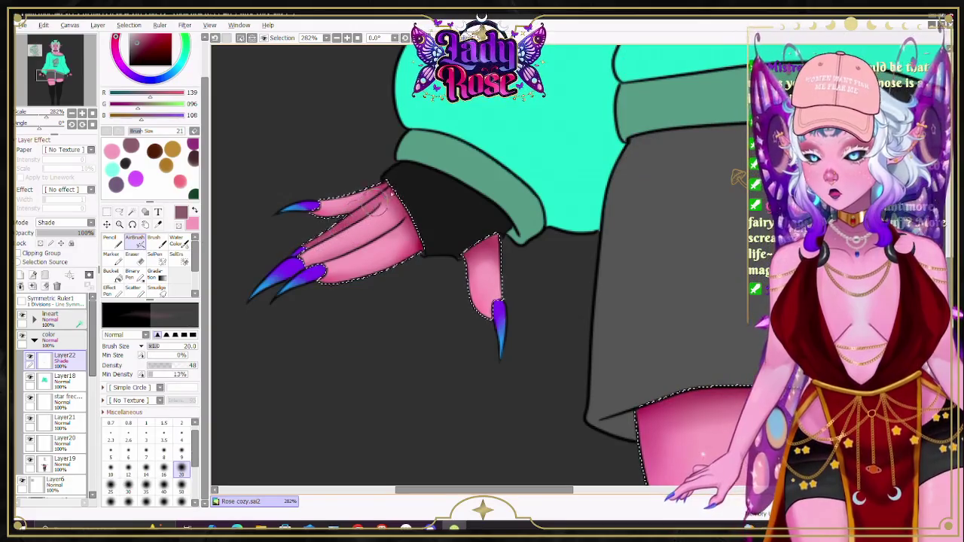
pyautogui.moveTo(290, 256); pyautogui.dragTo(260, 283)
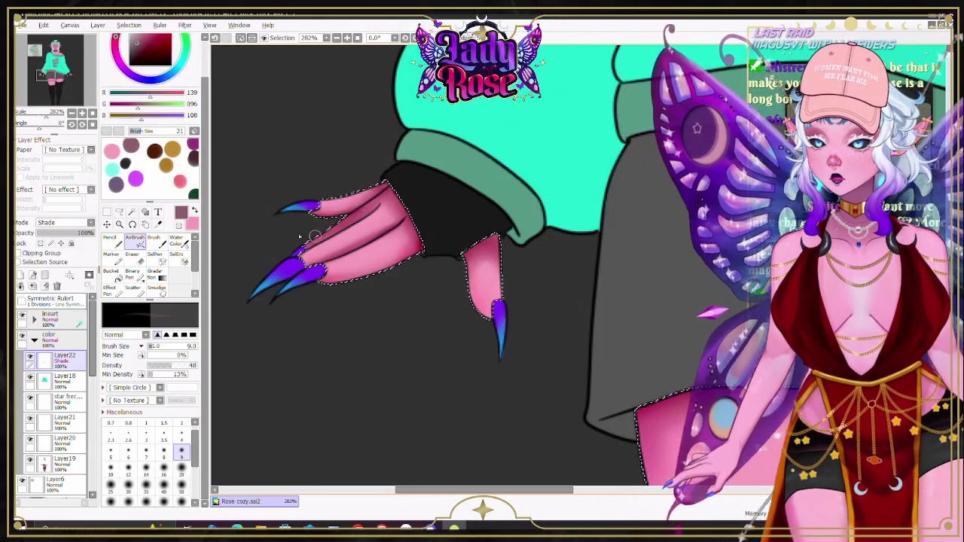
pyautogui.click(188, 243)
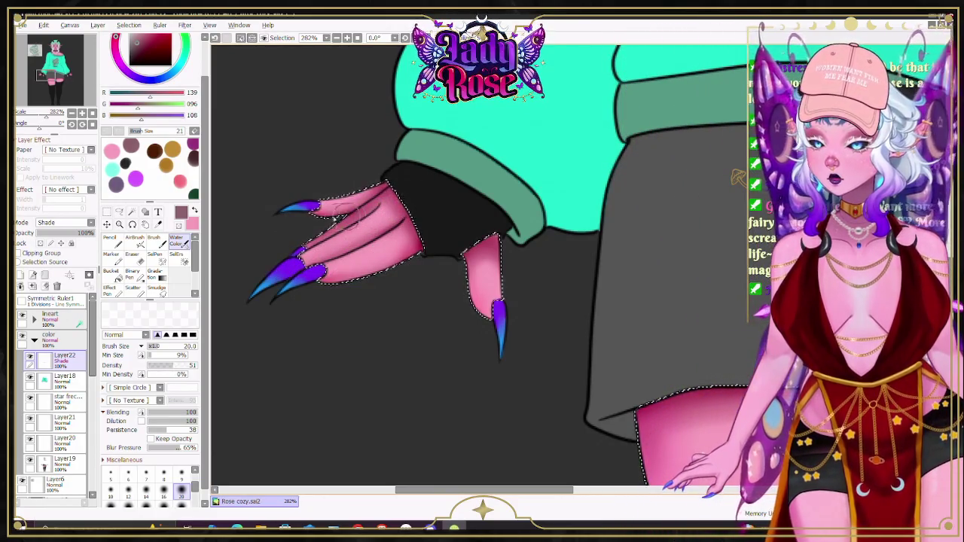
pyautogui.scroll(-3, 250, 217)
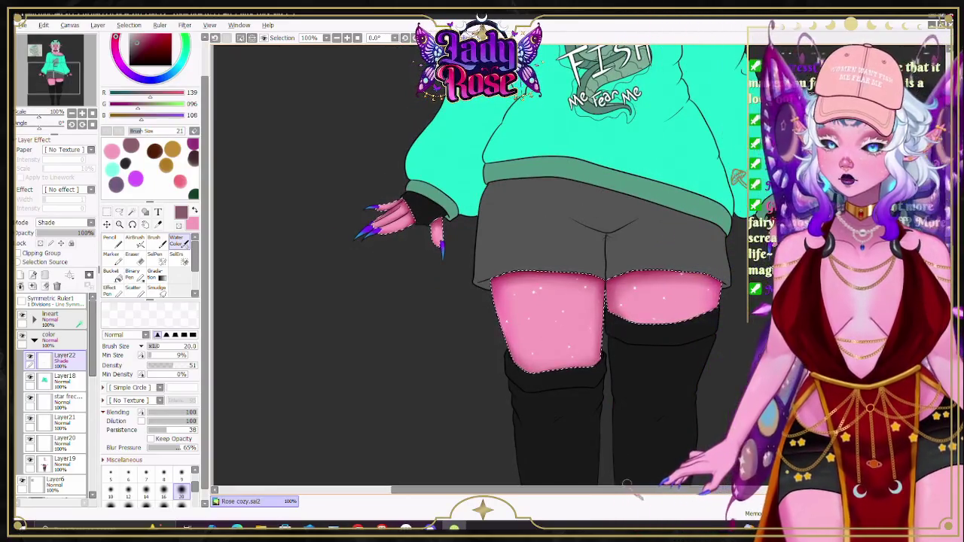
pyautogui.hscroll(3, 629, 486)
pyautogui.scroll(5, 628, 486)
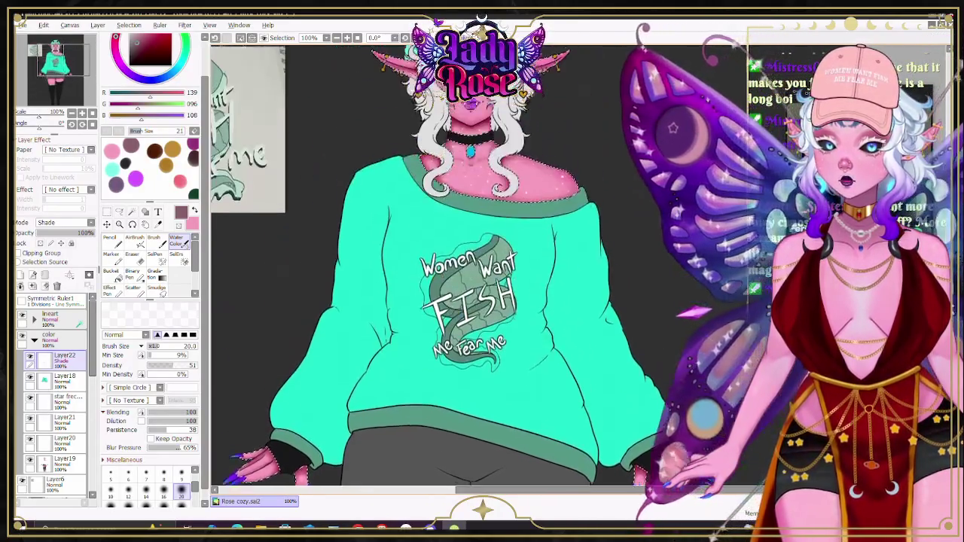
pyautogui.scroll(2, 633, 482)
pyautogui.scroll(2, 633, 482)
pyautogui.scroll(2, 632, 482)
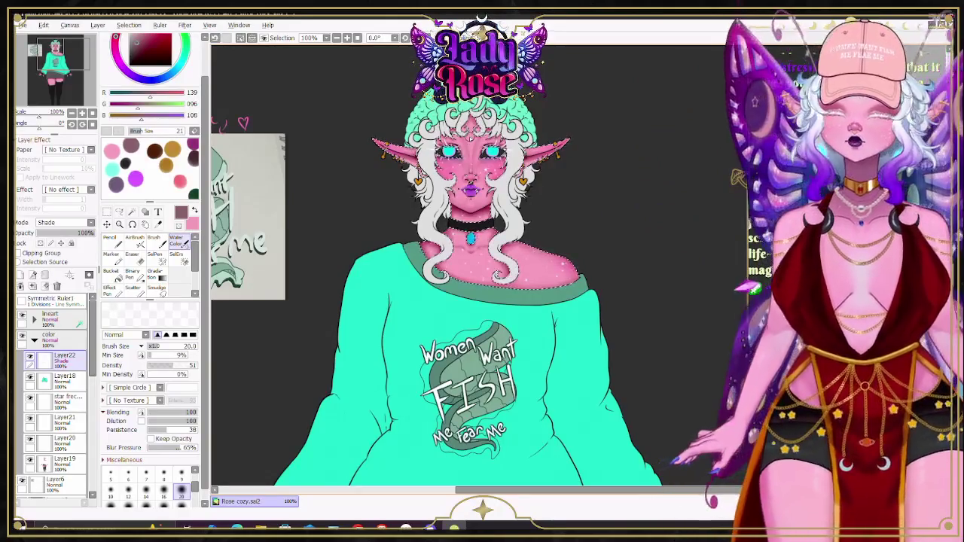
pyautogui.scroll(2, 475, 124)
pyautogui.scroll(3, 475, 124)
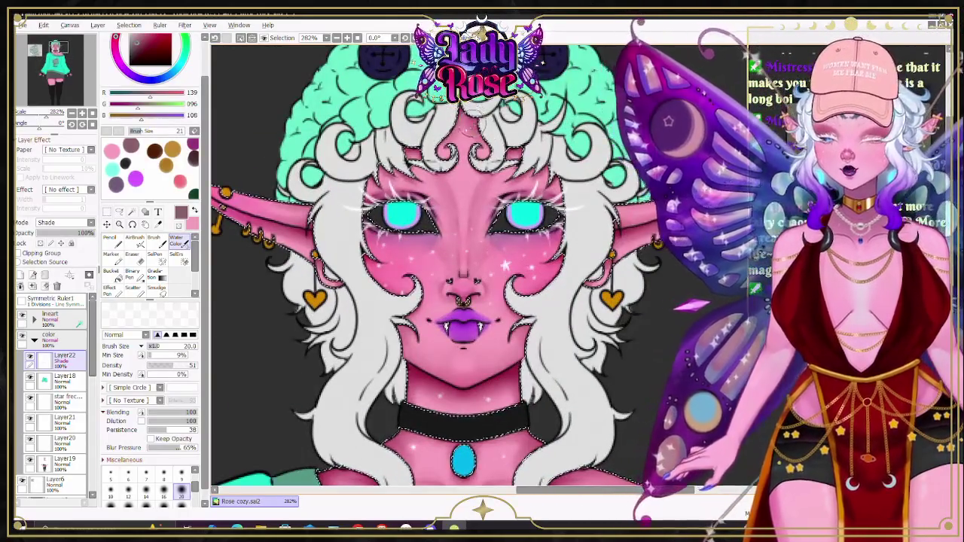
pyautogui.scroll(2, 445, 134)
pyautogui.press('v')
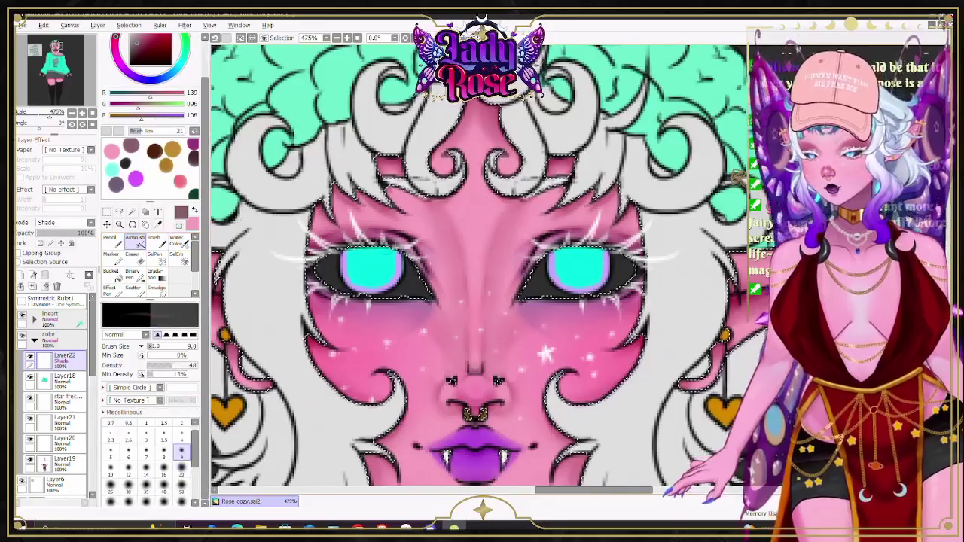
pyautogui.press('[')
pyautogui.press('[')
pyautogui.press('[')
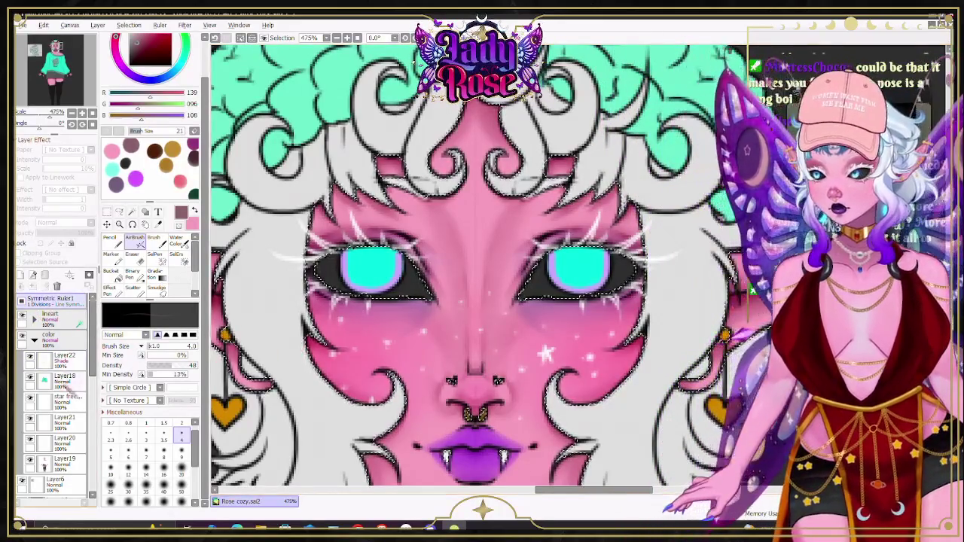
pyautogui.click(64, 357)
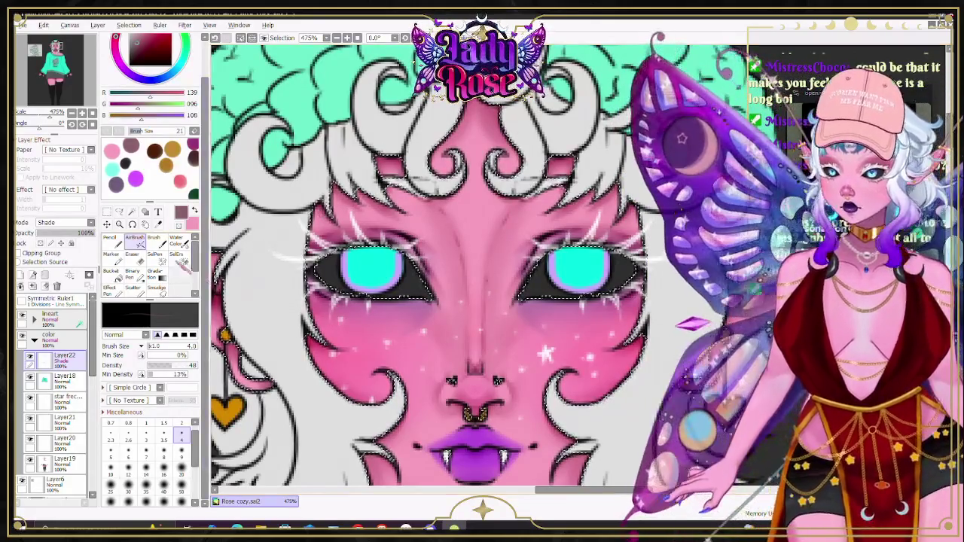
pyautogui.click(178, 241)
pyautogui.click(180, 472)
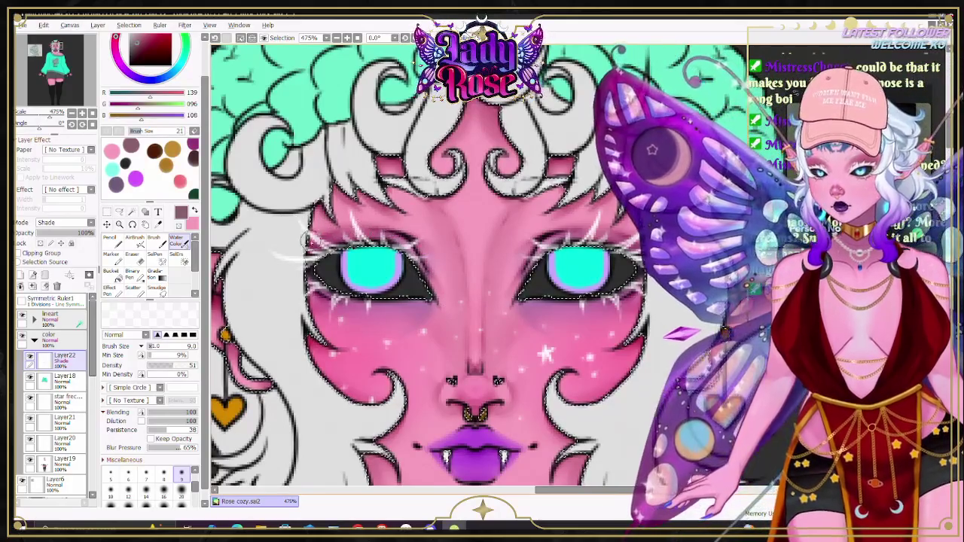
pyautogui.scroll(-3, 369, 220)
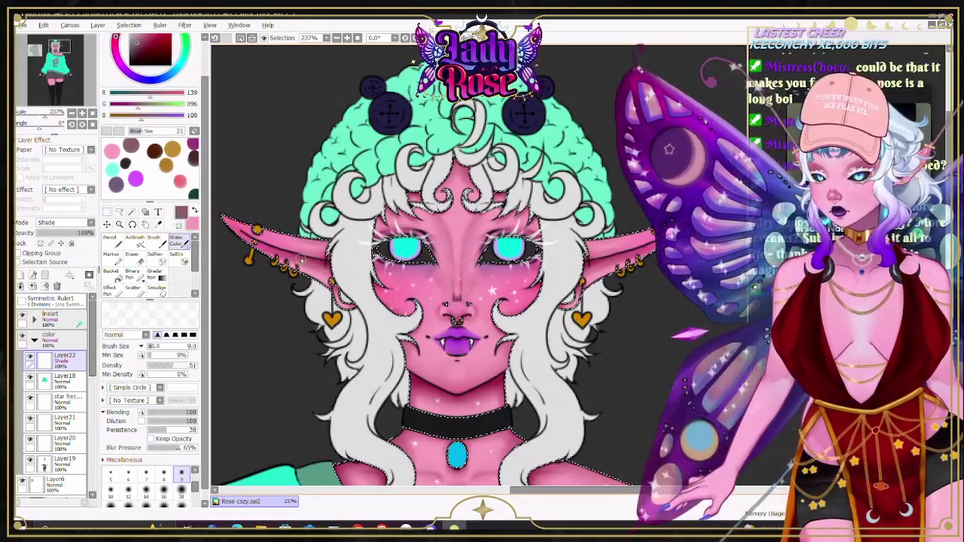
pyautogui.scroll(-1, 467, 263)
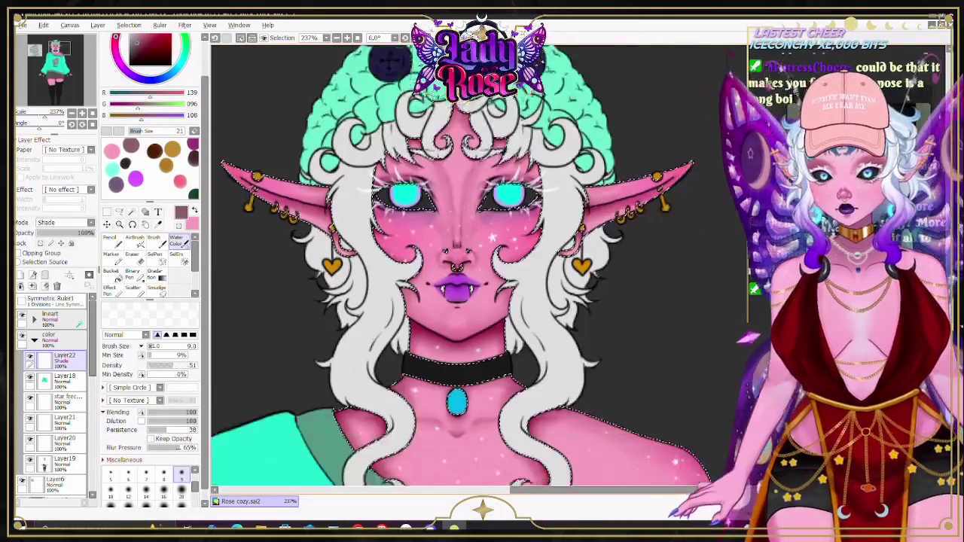
pyautogui.scroll(-2, 467, 264)
pyautogui.scroll(1, 467, 263)
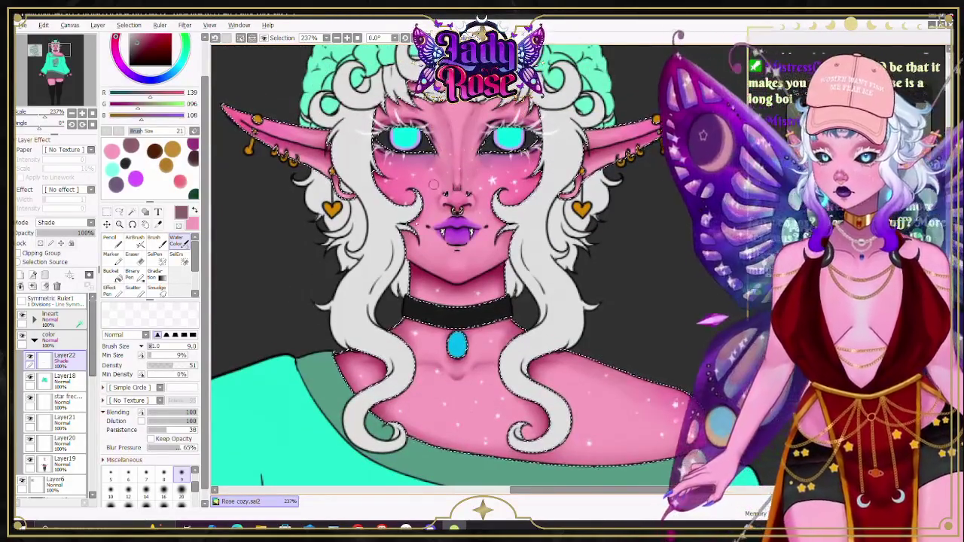
pyautogui.scroll(2, 467, 233)
pyautogui.scroll(3, 482, 240)
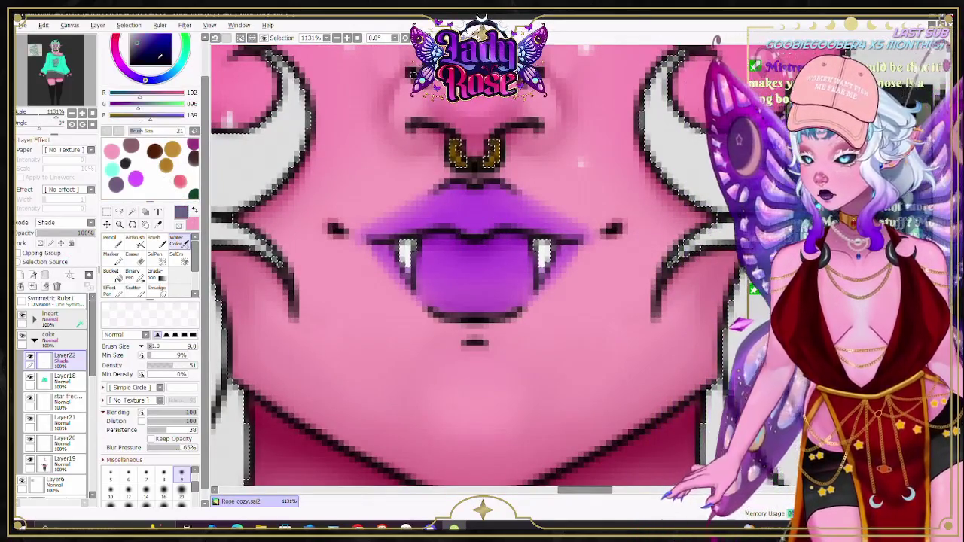
# Step: Sample a deep navy and airbrush shading along the lip line, lower lip edge and corners
pyautogui.keyDown('alt'); pyautogui.click(386, 236); pyautogui.keyUp('alt')
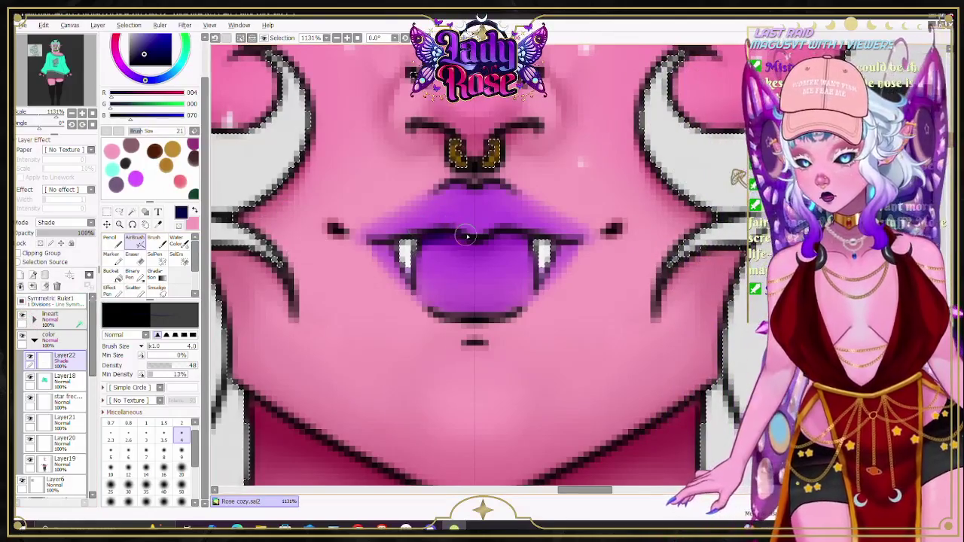
pyautogui.moveTo(480, 252); pyautogui.dragTo(452, 244)
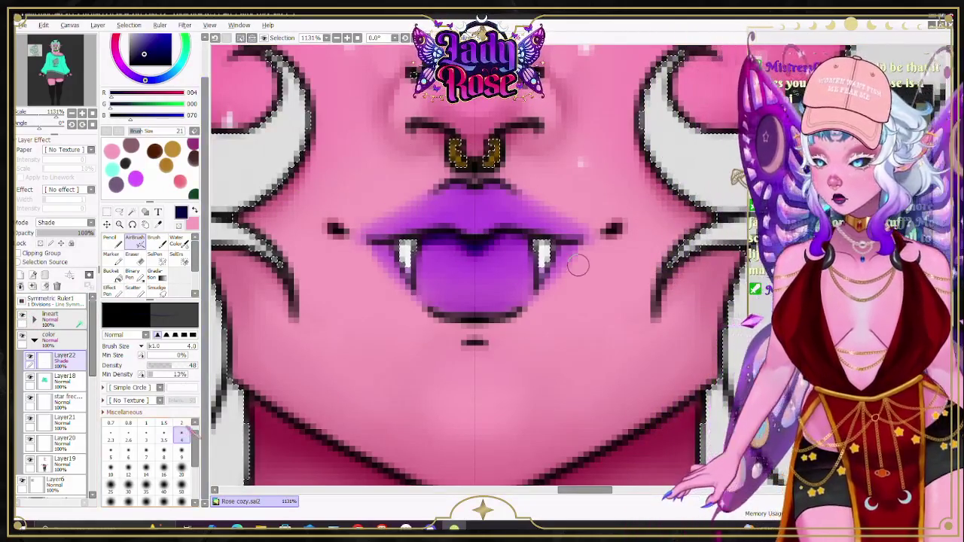
pyautogui.scroll(1, 185, 435)
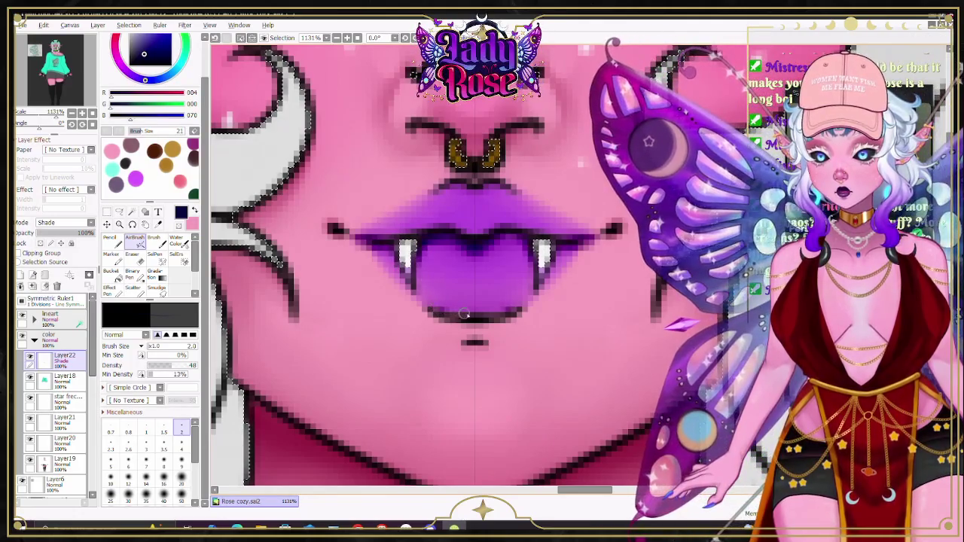
pyautogui.moveTo(520, 309); pyautogui.dragTo(435, 309)
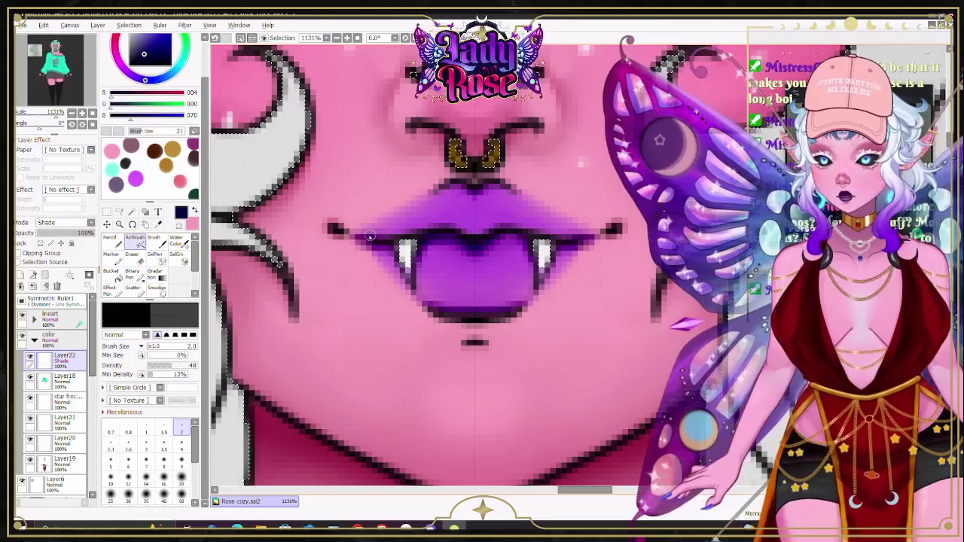
pyautogui.moveTo(363, 229); pyautogui.dragTo(383, 222)
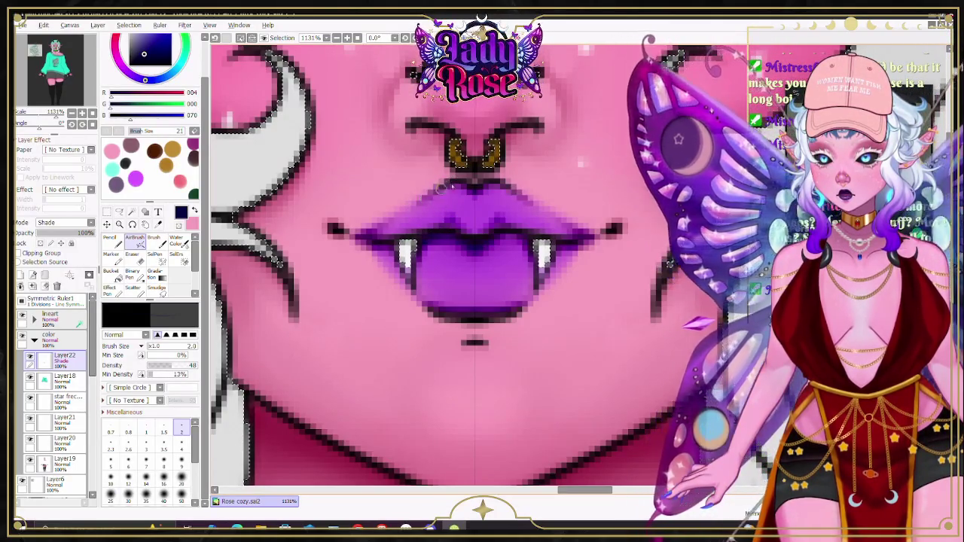
# Step: Set up the watercolor brush at size 4 for blending the lip shading
pyautogui.click(176, 240)
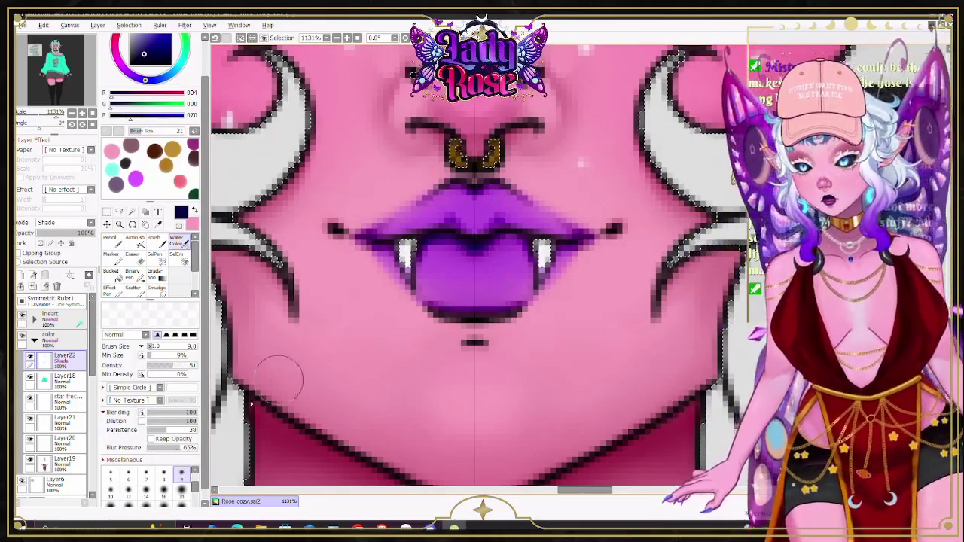
pyautogui.scroll(2, 181, 486)
pyautogui.click(164, 495)
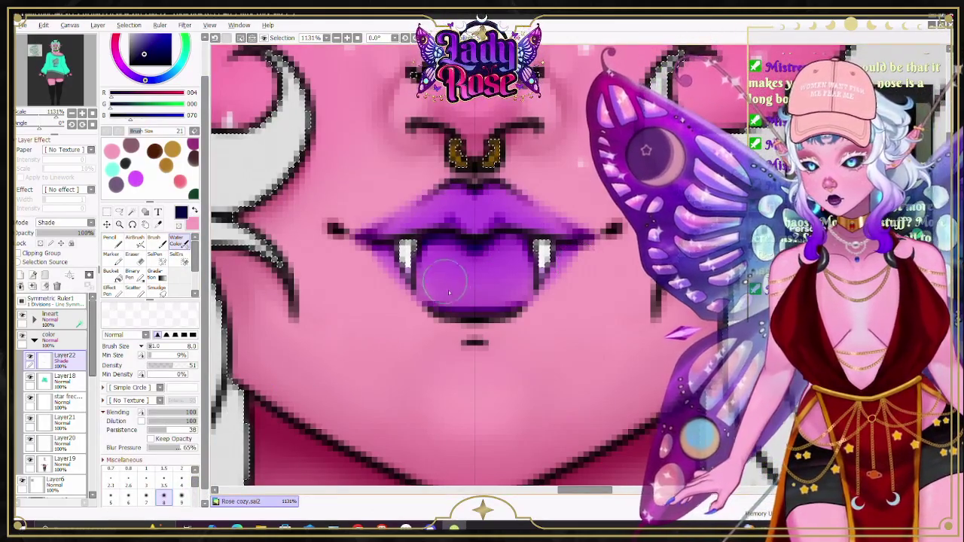
pyautogui.click(181, 477)
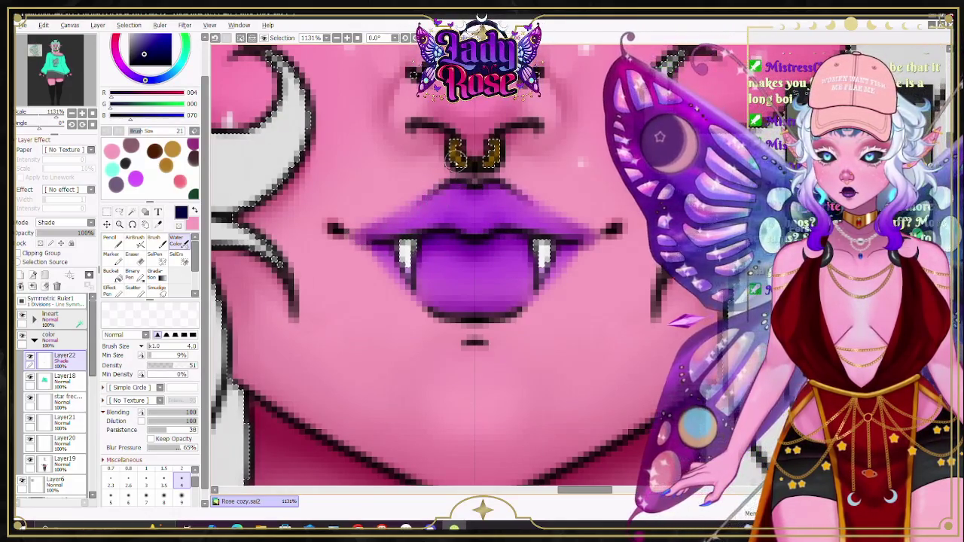
pyautogui.scroll(-4, 423, 211)
pyautogui.scroll(1, 482, 113)
pyautogui.scroll(2, 482, 113)
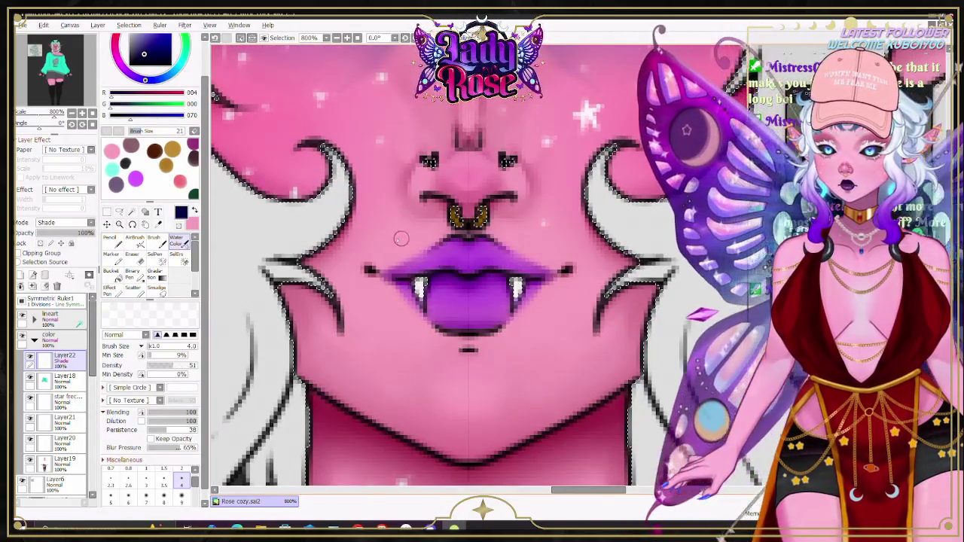
# Step: Add more fine dark-purple airbrush shading to the upper lip and tongue, then switch to watercolor
pyautogui.click(135, 240)
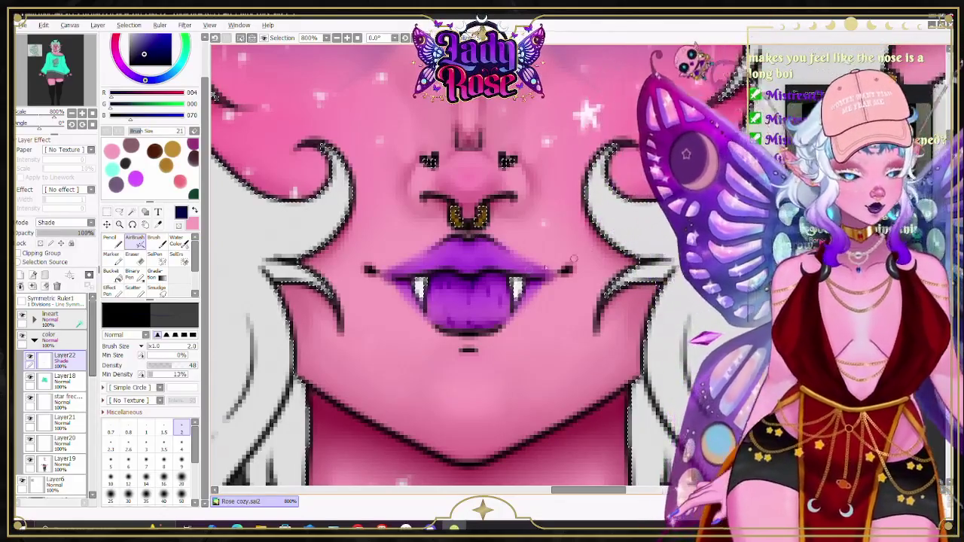
pyautogui.scroll(1, 492, 275)
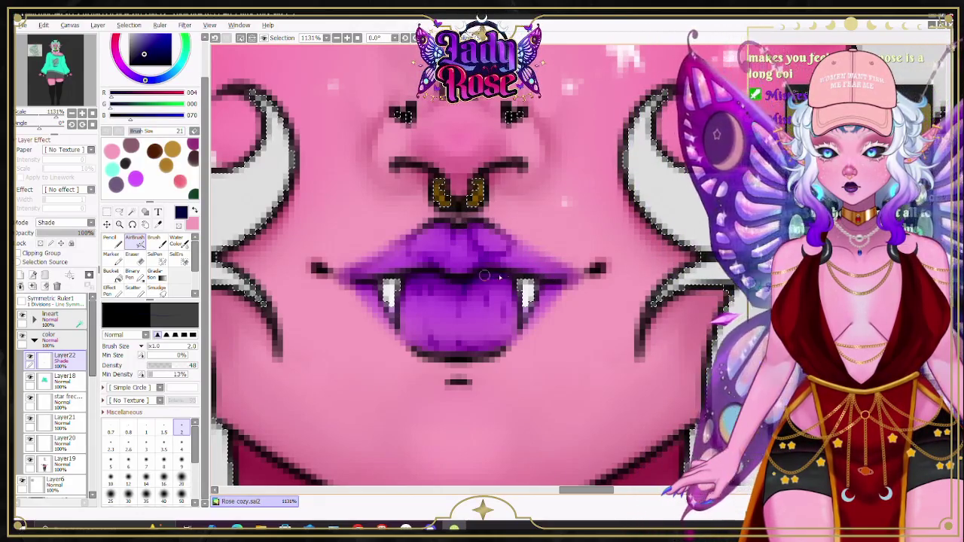
pyautogui.press('c')
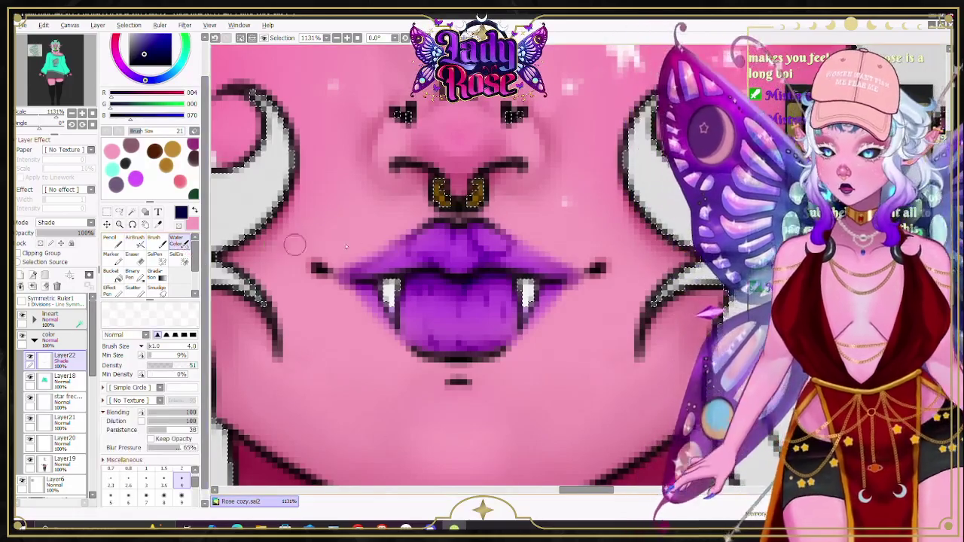
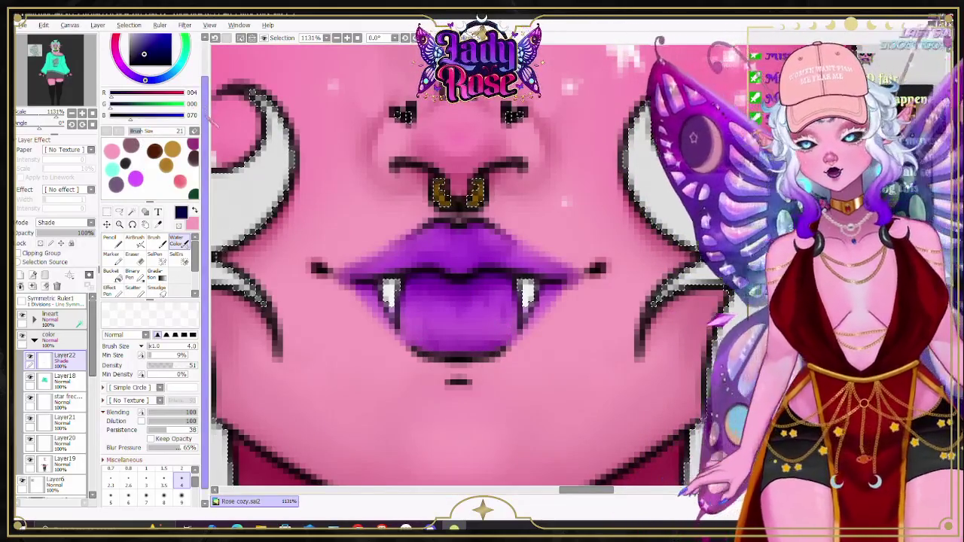
# Step: Pick purple as the colour and set the new layer's blend mode to Shine
pyautogui.moveTo(151, 125); pyautogui.dragTo(151, 149)
pyautogui.click(136, 203)
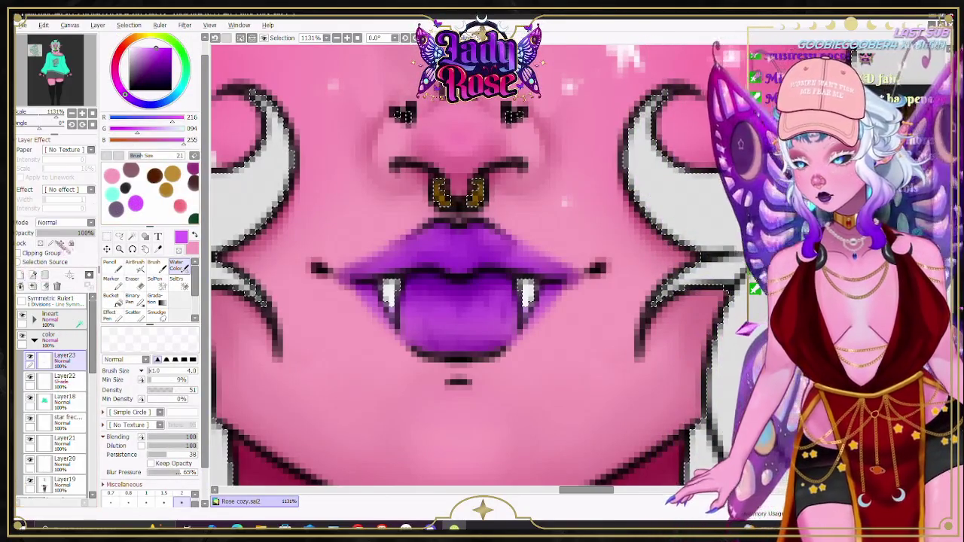
pyautogui.click(66, 222)
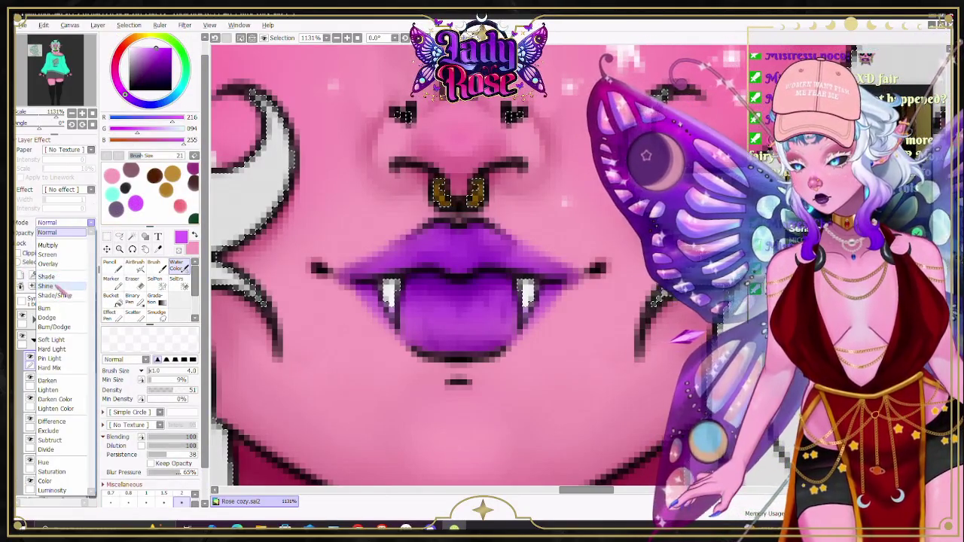
pyautogui.click(45, 286)
# Step: Airbrush pink shine highlights across the tongue and along the upper lip
pyautogui.click(134, 265)
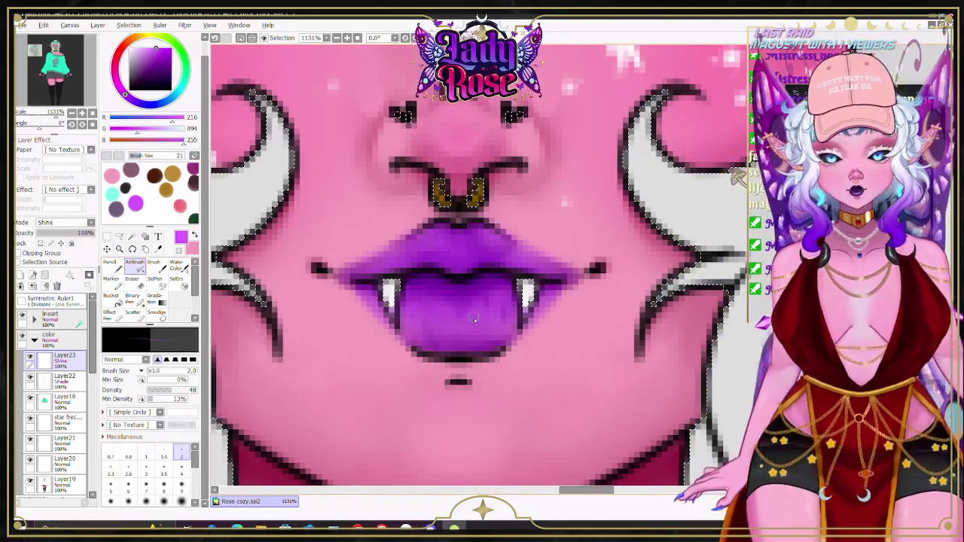
pyautogui.moveTo(426, 303); pyautogui.dragTo(416, 296)
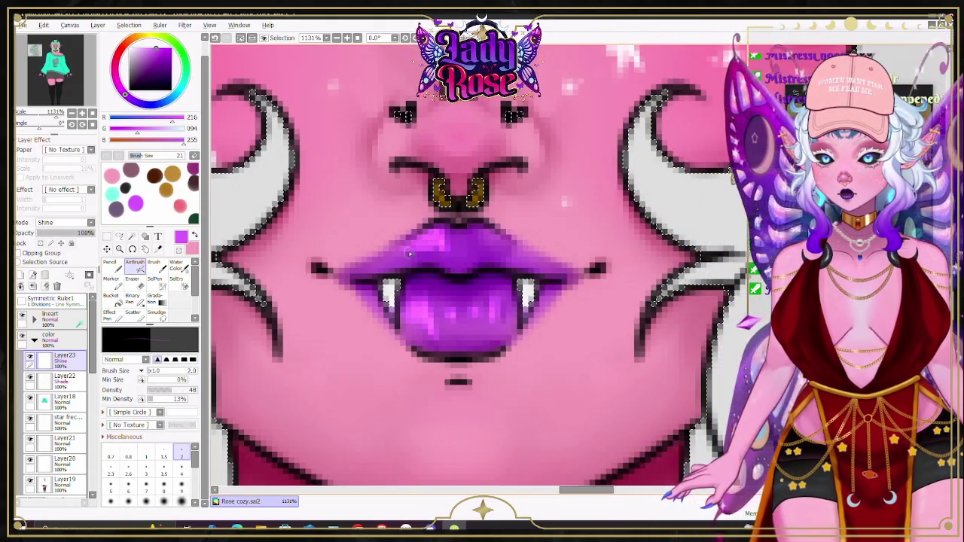
pyautogui.moveTo(388, 263); pyautogui.dragTo(491, 239)
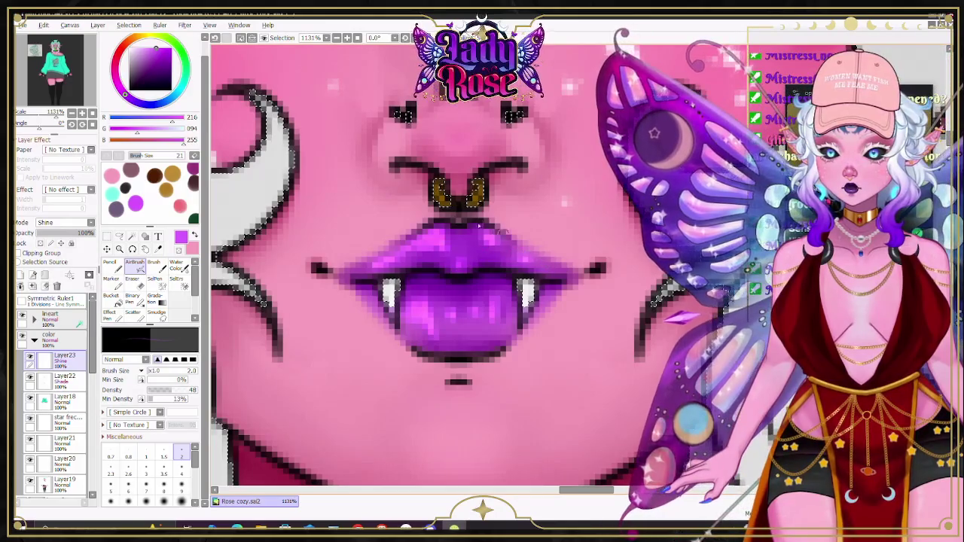
pyautogui.click(177, 268)
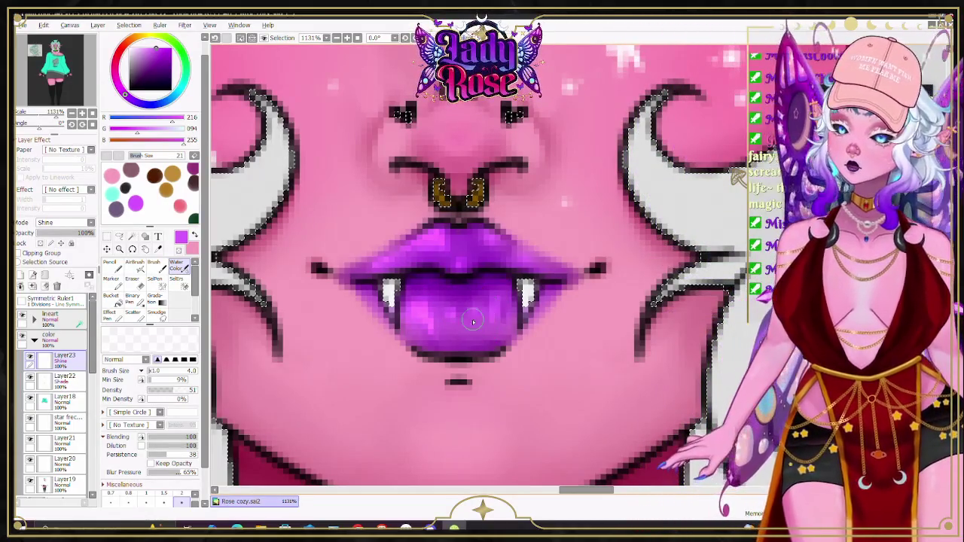
pyautogui.scroll(-1, 412, 256)
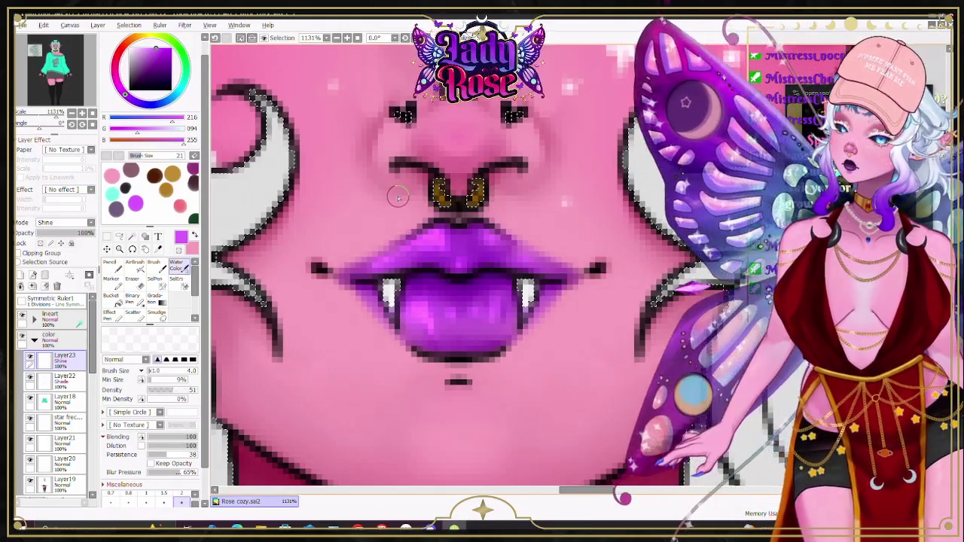
# Step: Zoom and pan around the whole character to review the glossy lips and tongue
pyautogui.scroll(-3, 412, 256)
pyautogui.scroll(-1, 452, 225)
pyautogui.scroll(3, 493, 230)
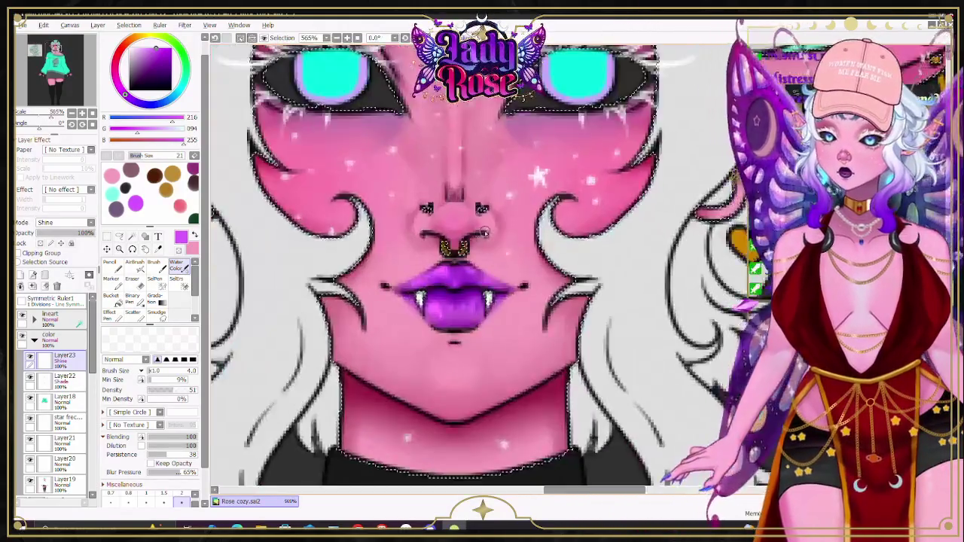
pyautogui.scroll(2, 452, 301)
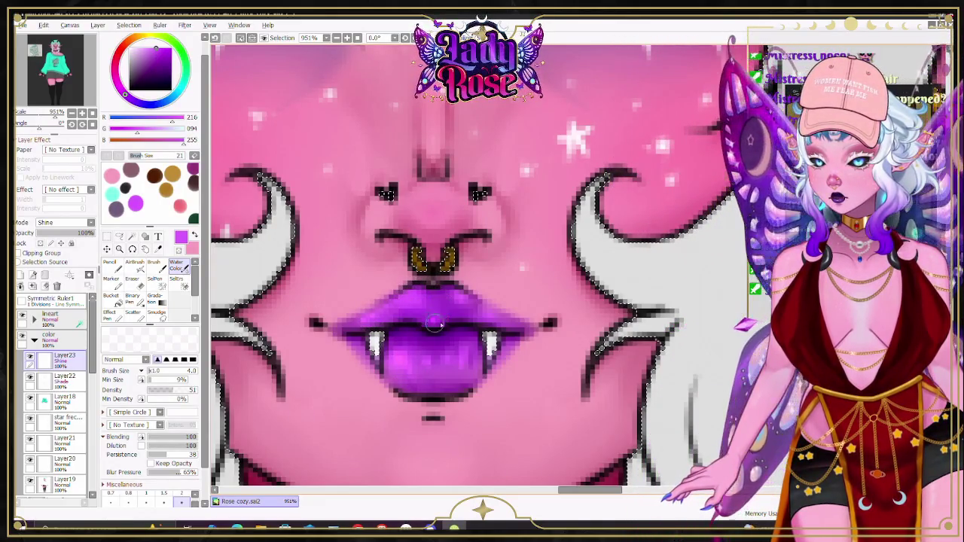
pyautogui.scroll(-4, 449, 291)
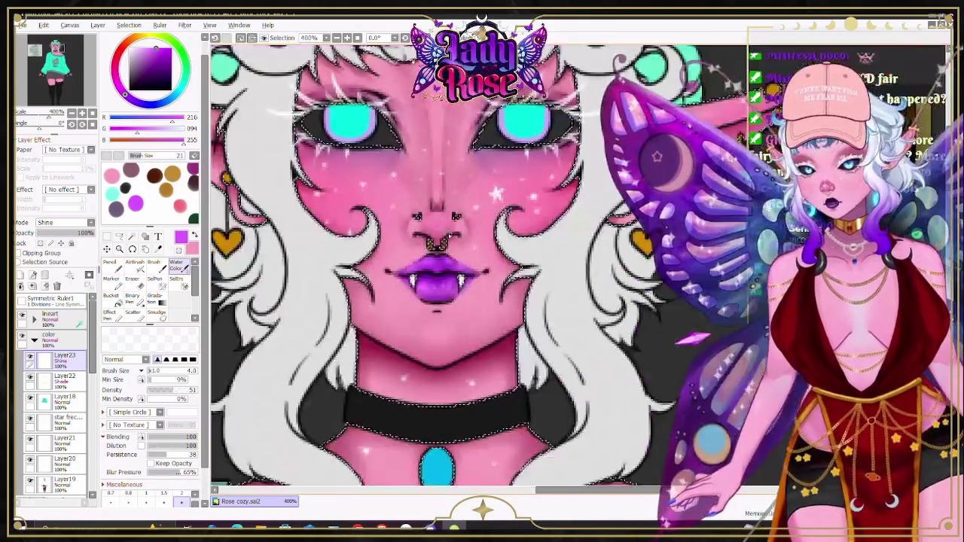
pyautogui.scroll(-1, 478, 235)
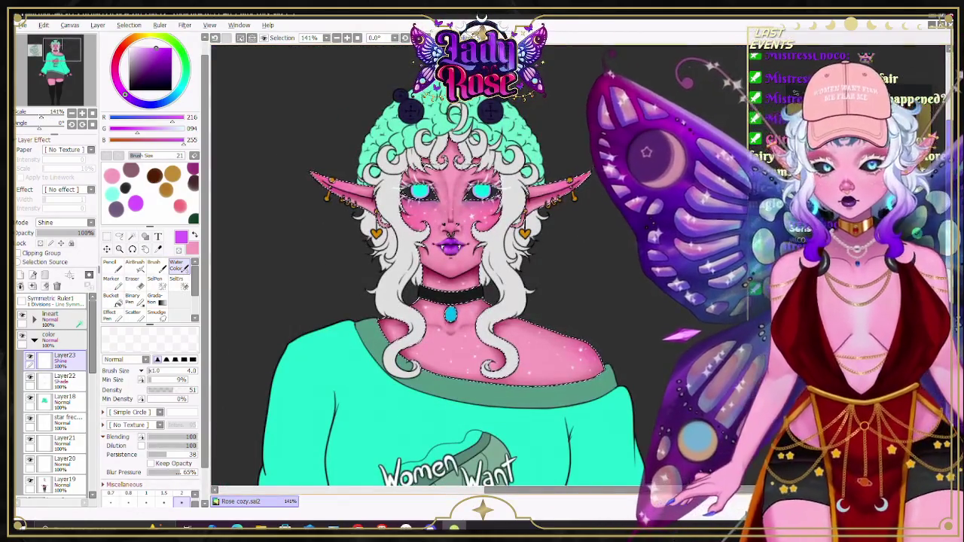
pyautogui.scroll(-8, 552, 238)
pyautogui.scroll(2, 552, 238)
pyautogui.scroll(1, 482, 263)
pyautogui.scroll(3, 482, 263)
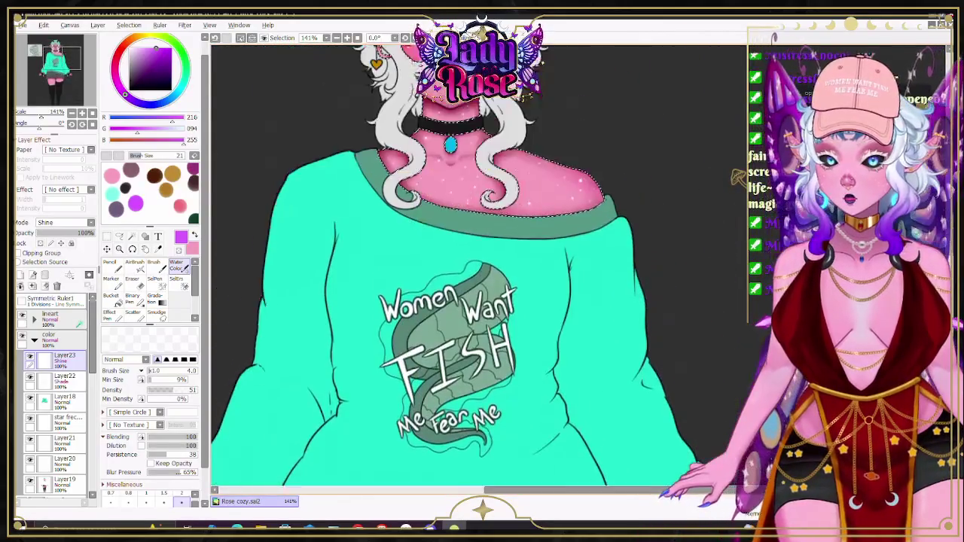
pyautogui.scroll(2, 482, 263)
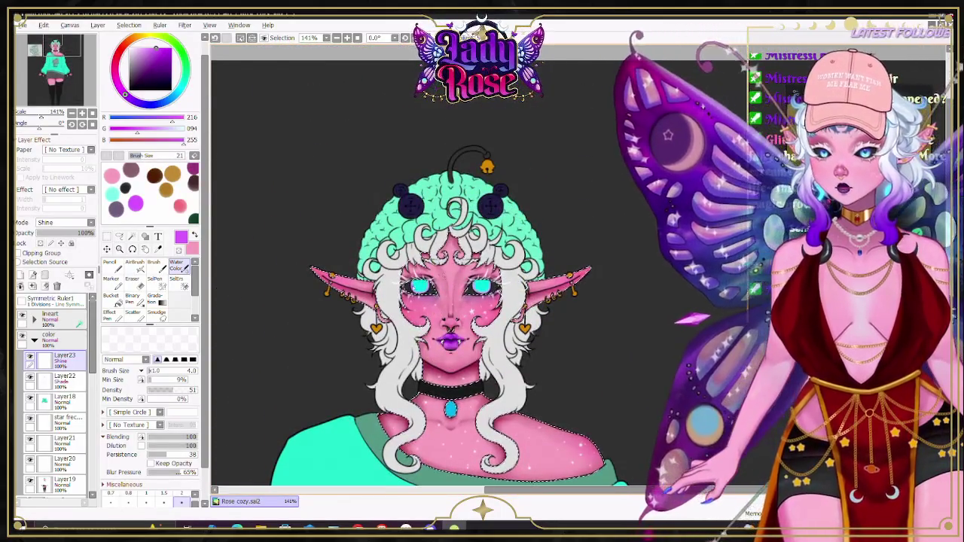
pyautogui.scroll(2, 506, 311)
pyautogui.scroll(2, 506, 312)
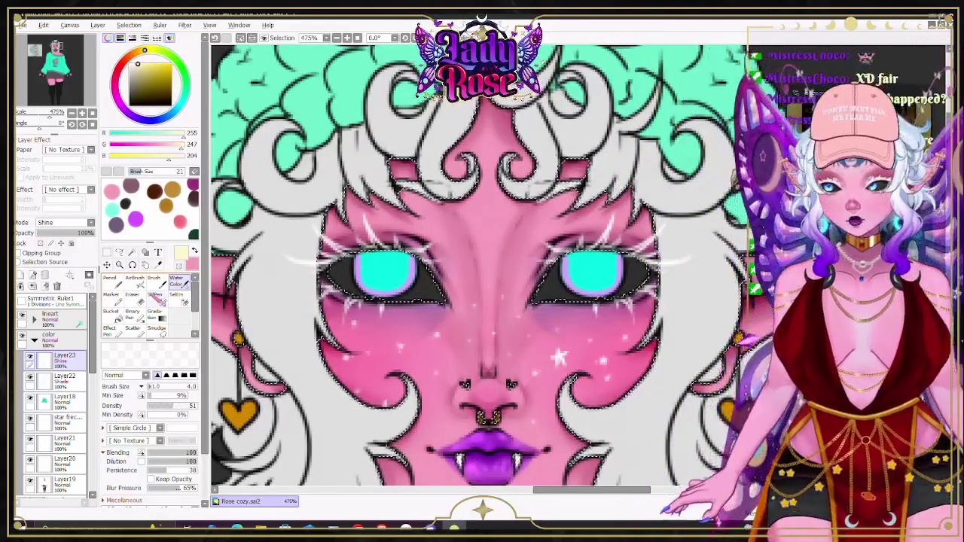
# Step: Switch to the AirBrush at size 6 and work over the nose bridge, nose tip and chin
pyautogui.press('v')
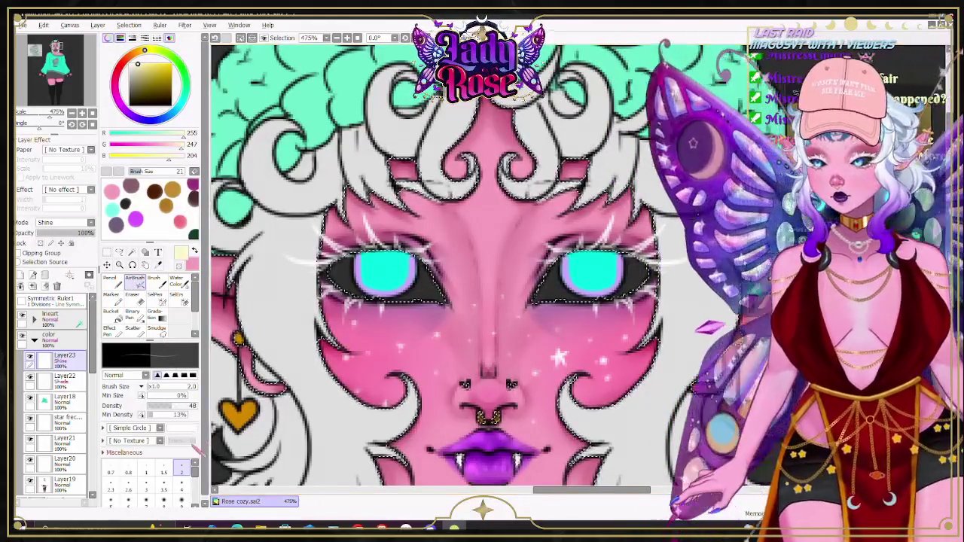
pyautogui.scroll(-2, 61, 392)
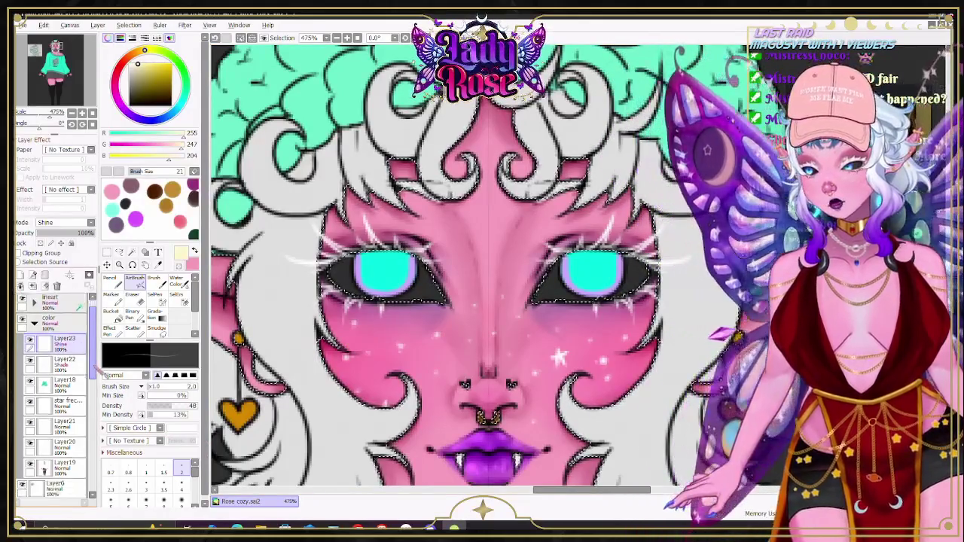
pyautogui.scroll(-3, 185, 490)
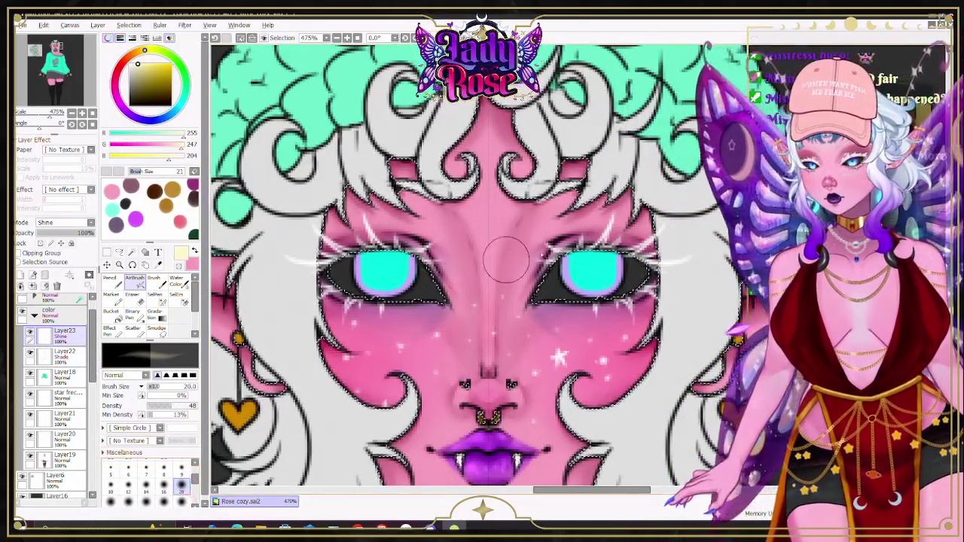
pyautogui.press('[')
pyautogui.press('[')
pyautogui.press('[')
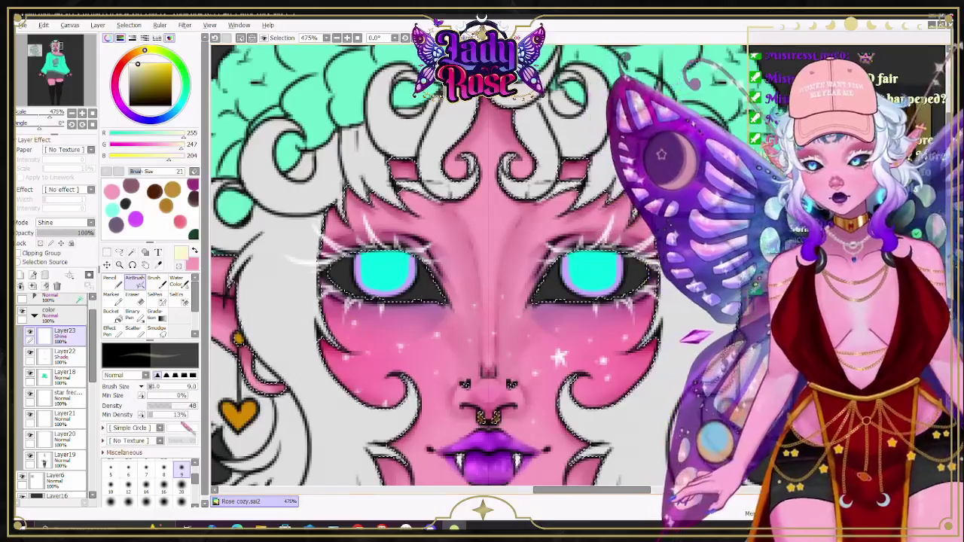
pyautogui.press('[')
pyautogui.press('[')
pyautogui.press('[')
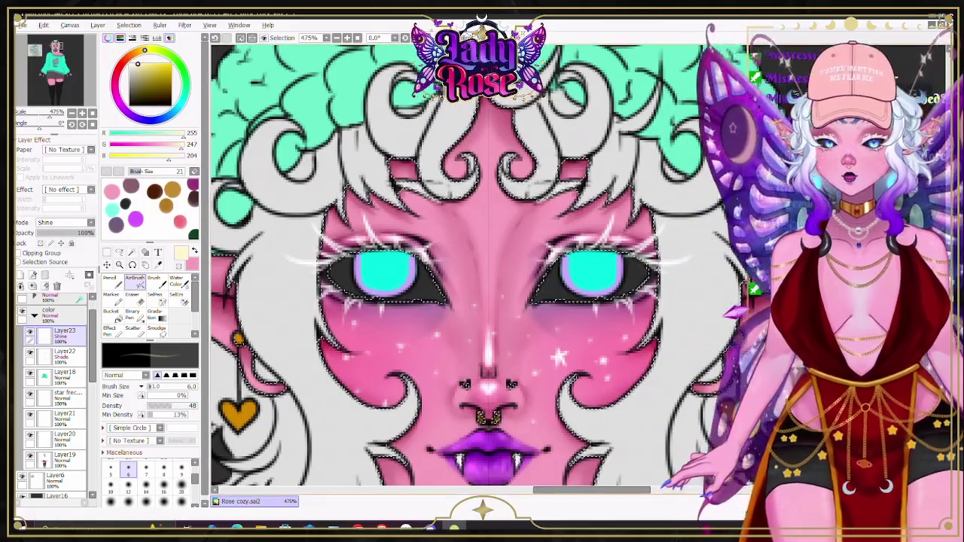
pyautogui.scroll(-3, 489, 308)
pyautogui.scroll(-3, 488, 309)
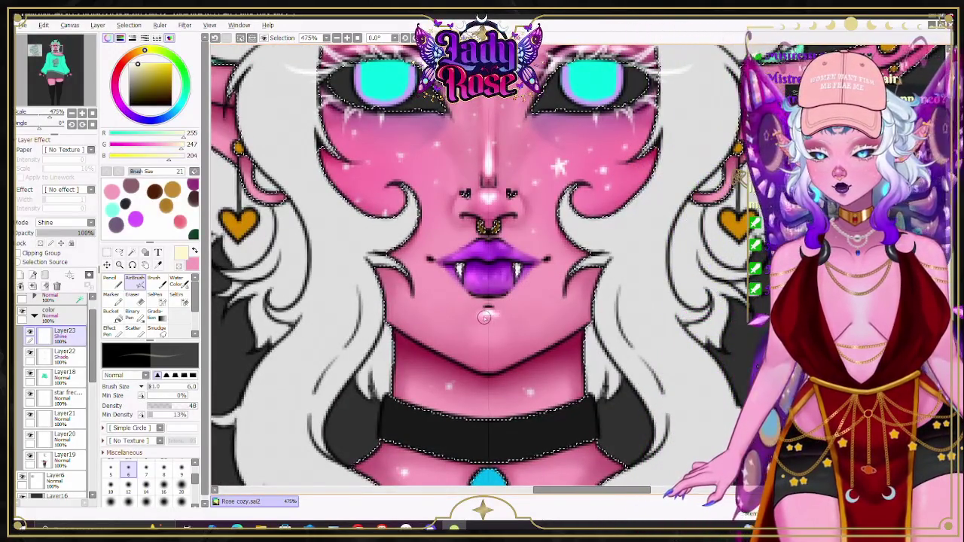
pyautogui.hscroll(3, 488, 319)
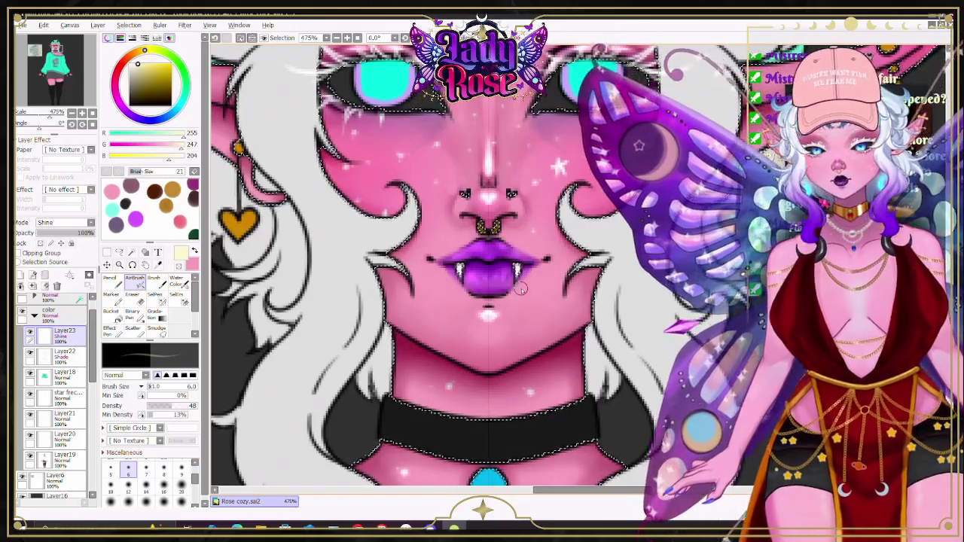
pyautogui.scroll(-3, 489, 318)
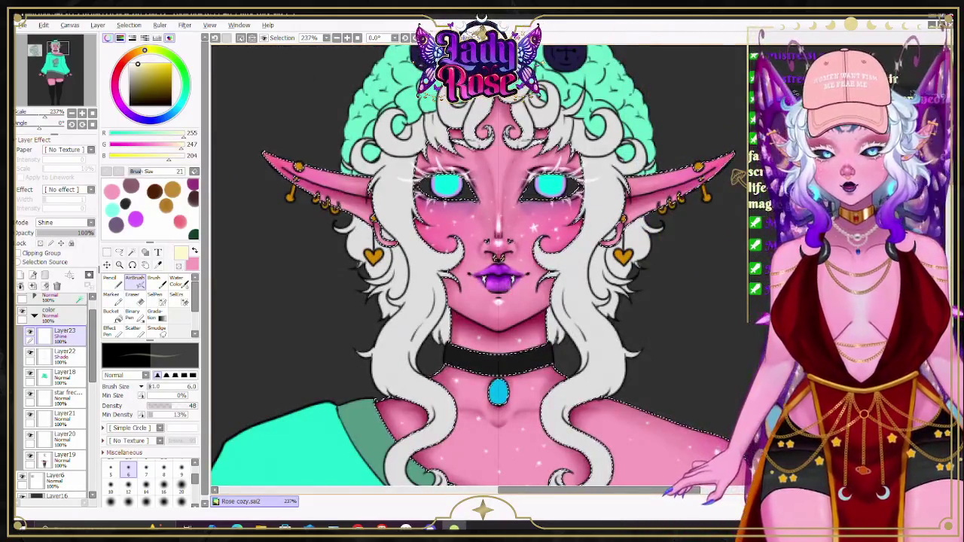
pyautogui.scroll(-2, 489, 318)
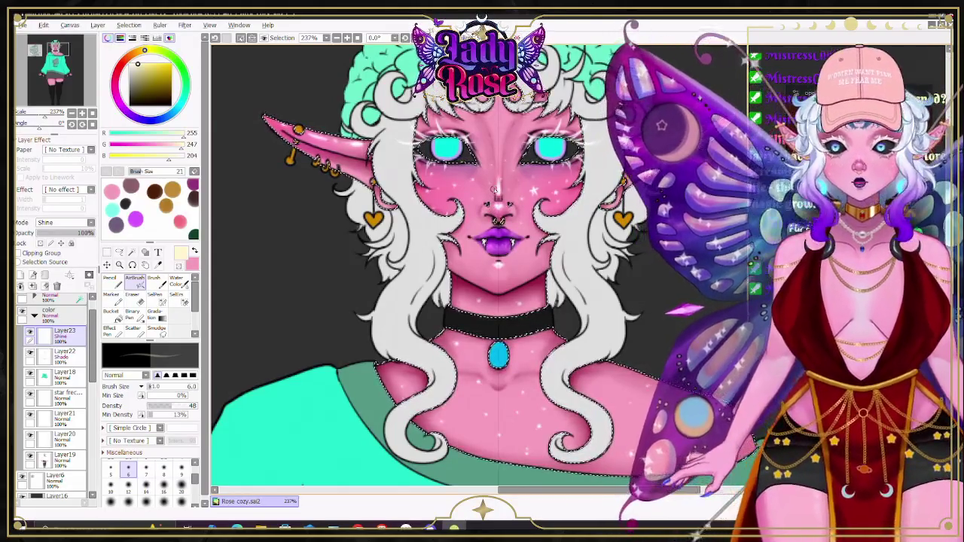
# Step: Airbrush cream highlights along the collarbones, then set the brush to size 12 for the shoulder
pyautogui.scroll(-3, 504, 241)
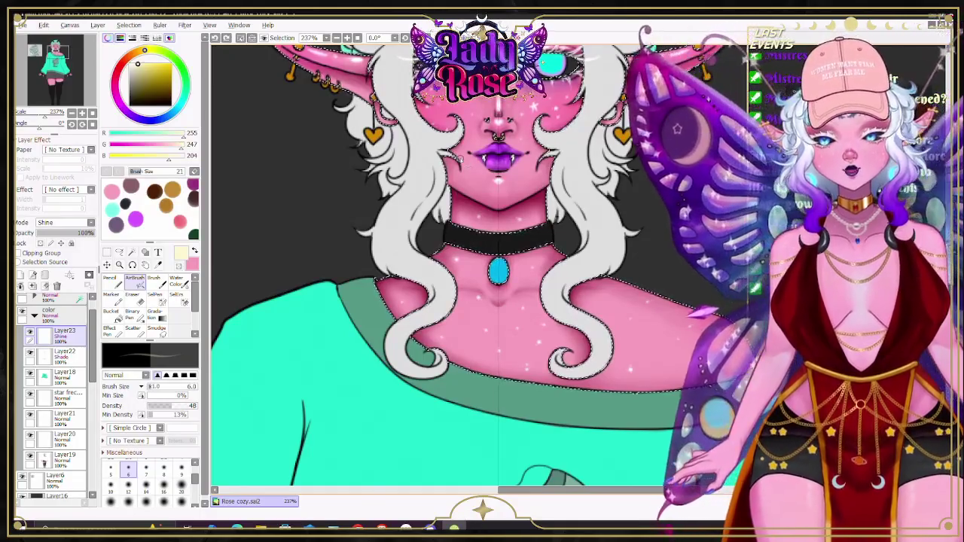
pyautogui.scroll(3, 512, 311)
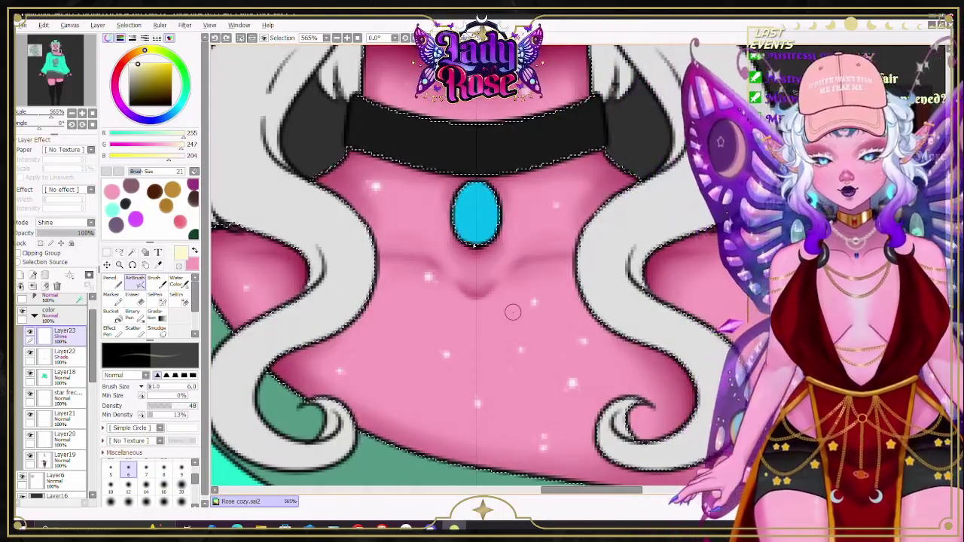
pyautogui.moveTo(456, 289)
pyautogui.mouseDown()
pyautogui.moveTo(494, 292)
pyautogui.moveTo(550, 266)
pyautogui.moveTo(409, 266)
pyautogui.mouseUp()
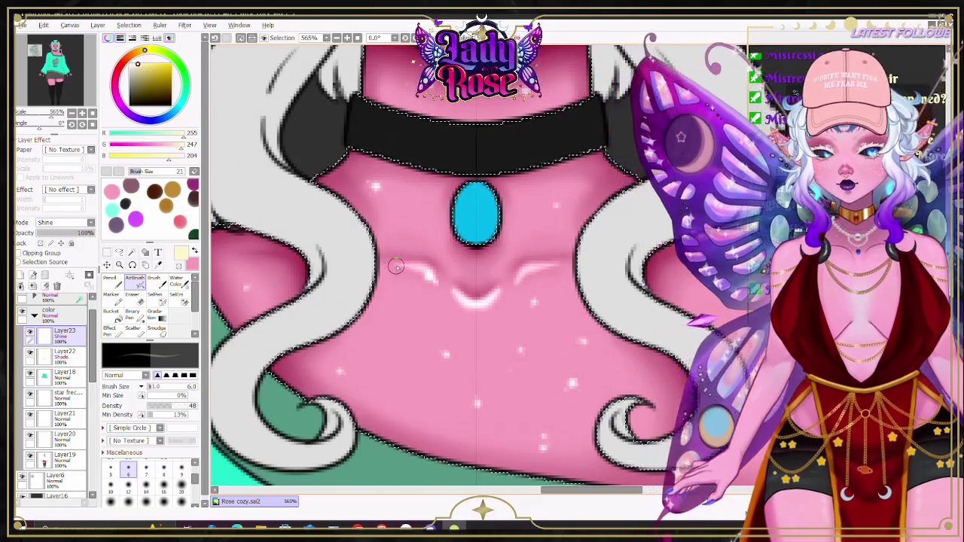
pyautogui.scroll(-5, 485, 281)
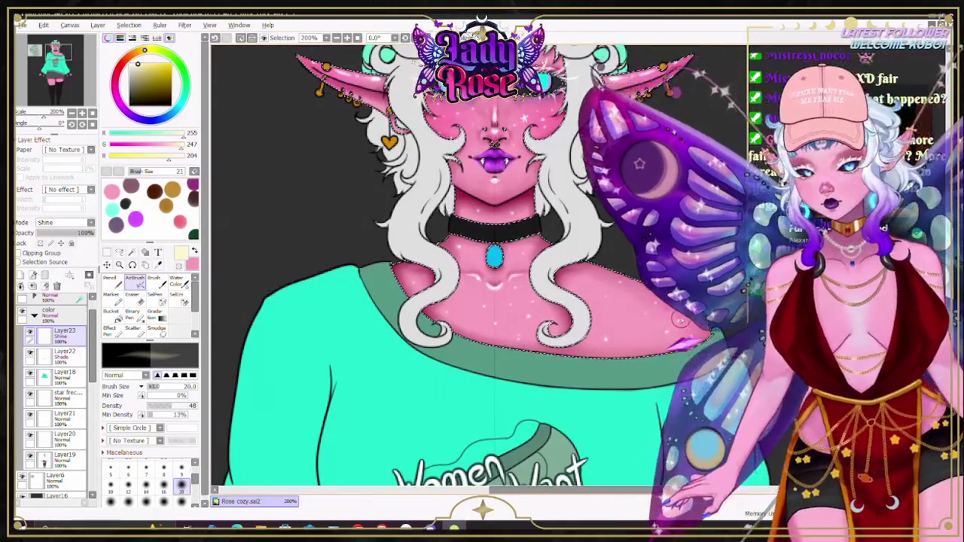
pyautogui.click(145, 488)
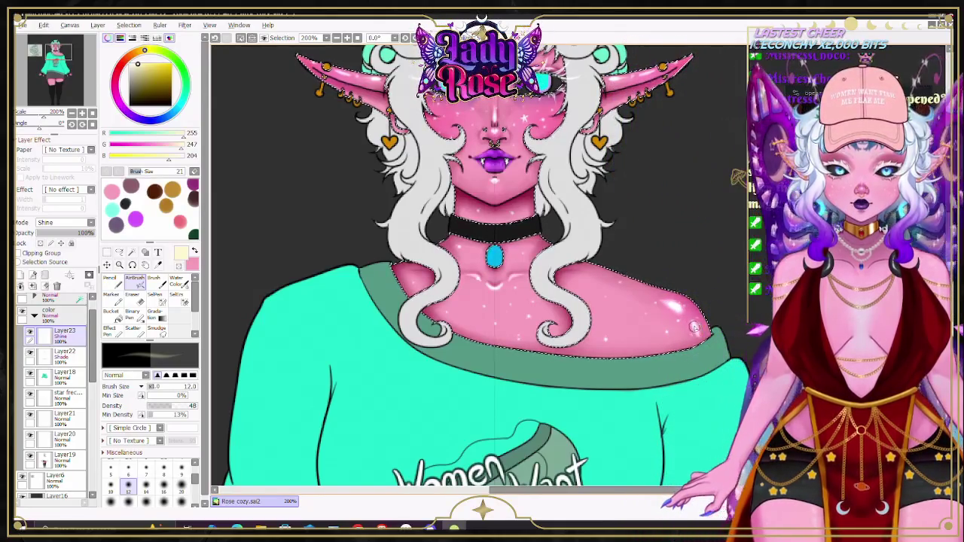
pyautogui.scroll(-3, 692, 317)
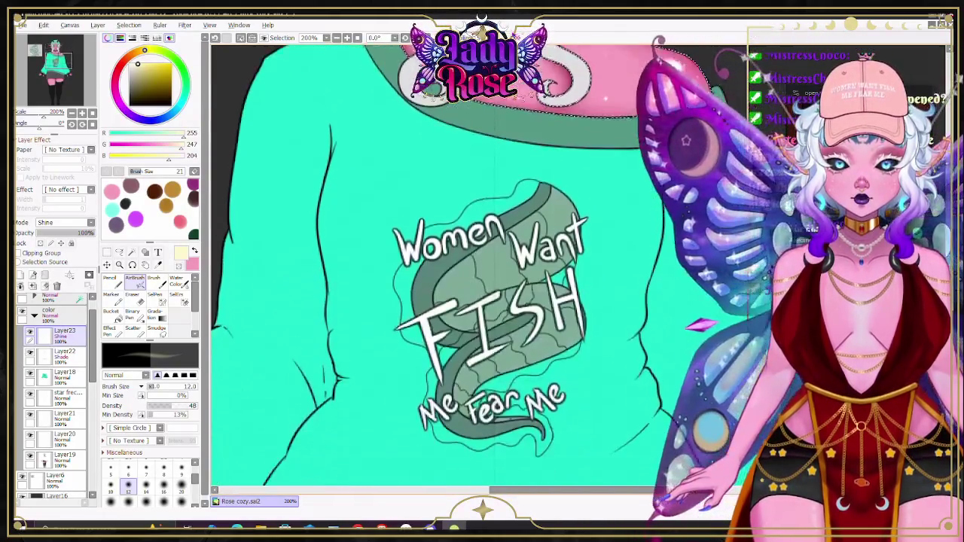
# Step: Paint vertical white shine streaks on both thighs with a size-20 airbrush, redoing one stroke
pyautogui.scroll(-4, 682, 322)
pyautogui.scroll(-5, 682, 322)
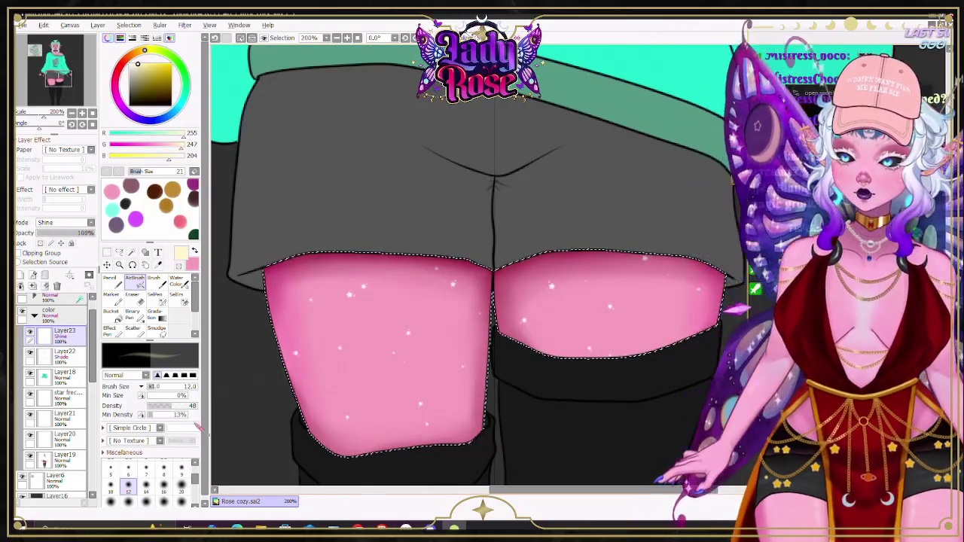
pyautogui.click(180, 488)
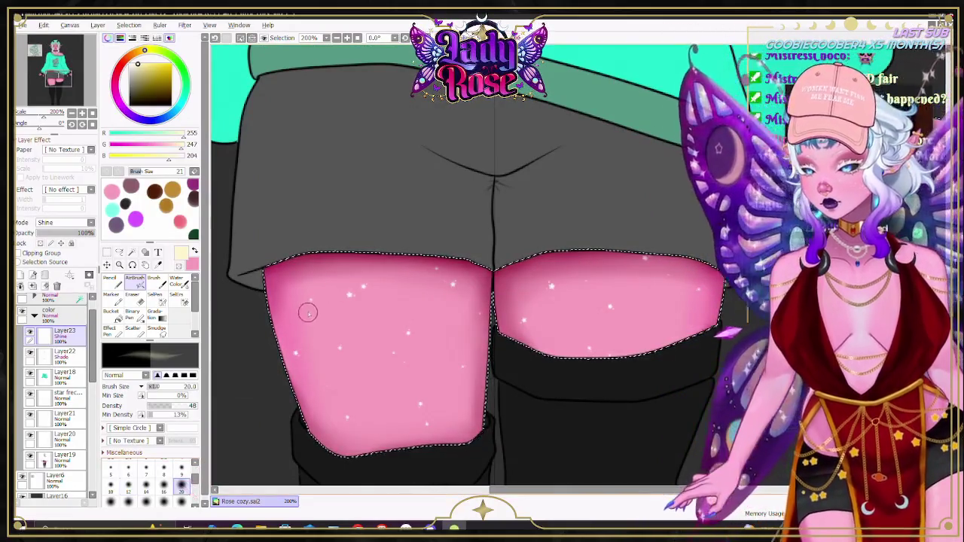
pyautogui.moveTo(302, 290); pyautogui.dragTo(315, 335)
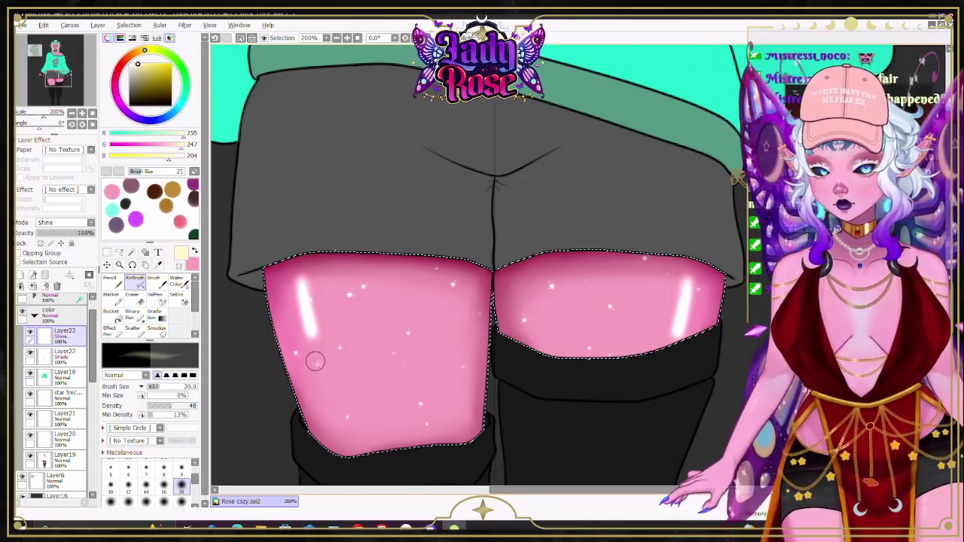
pyautogui.moveTo(335, 440); pyautogui.dragTo(321, 378)
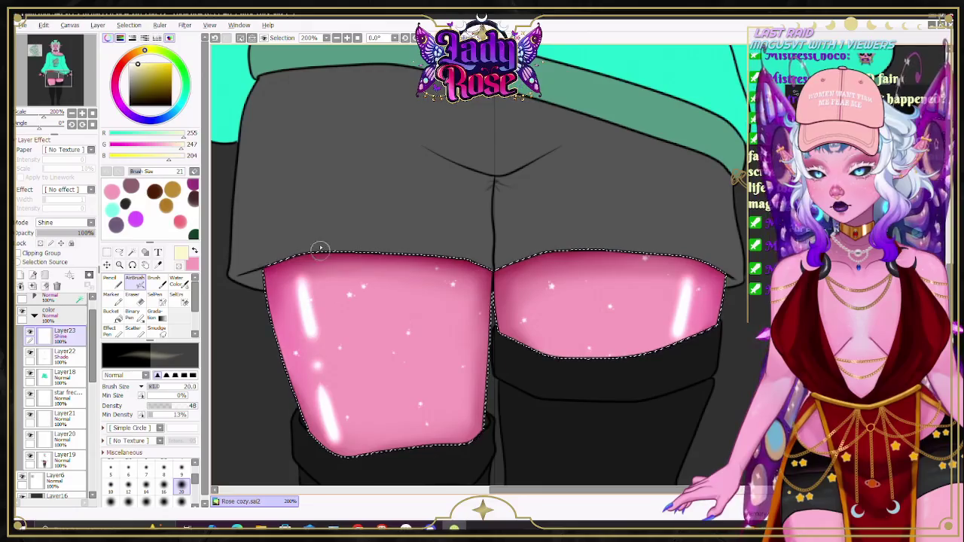
pyautogui.hotkey('ctrl', 'z')
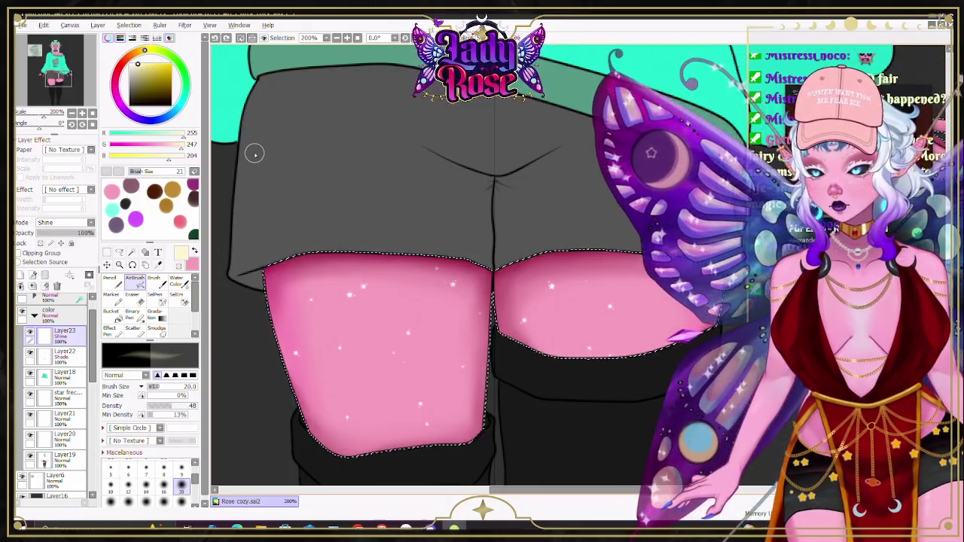
pyautogui.moveTo(309, 278); pyautogui.dragTo(317, 360)
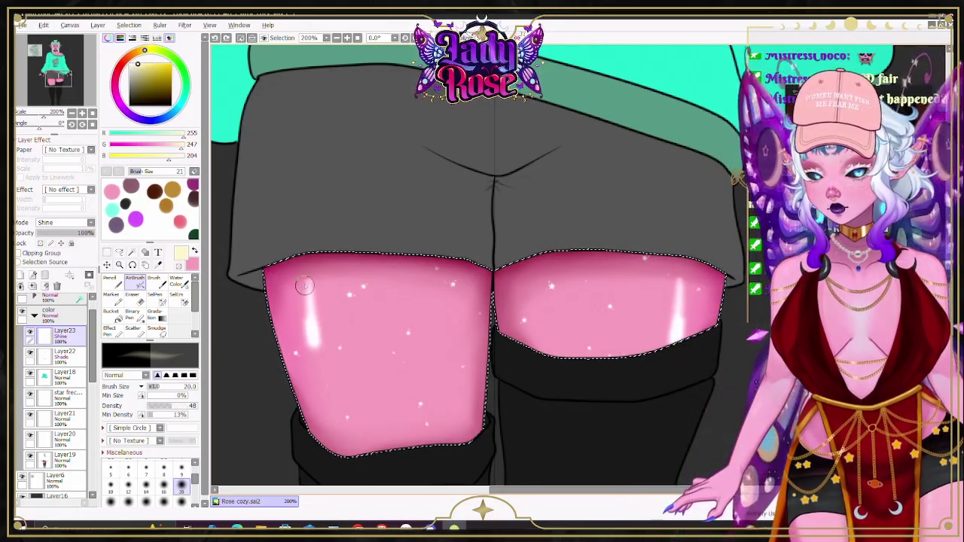
pyautogui.click(320, 367)
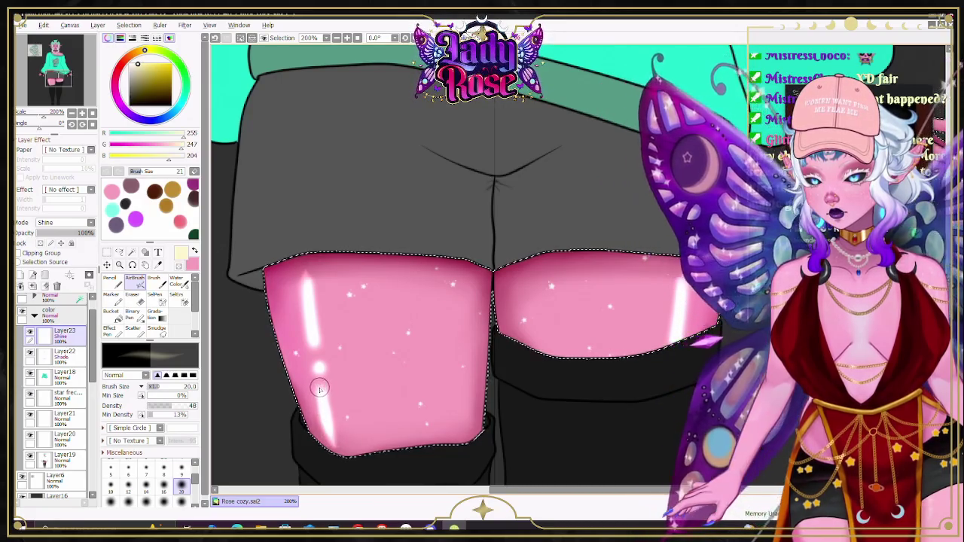
pyautogui.scroll(-5, 557, 178)
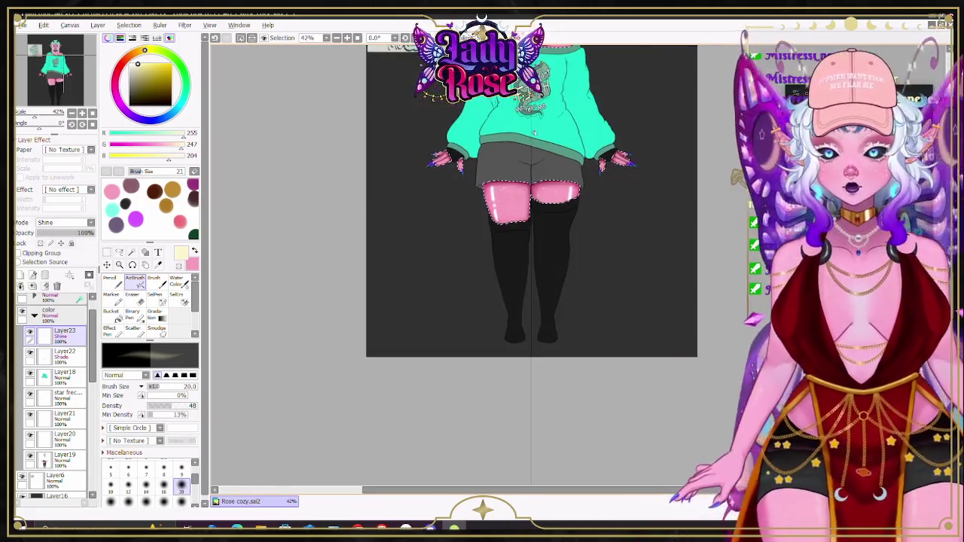
# Step: Zoom in on the face and airbrush a white highlight onto the cheek beside the nose
pyautogui.scroll(3, 534, 132)
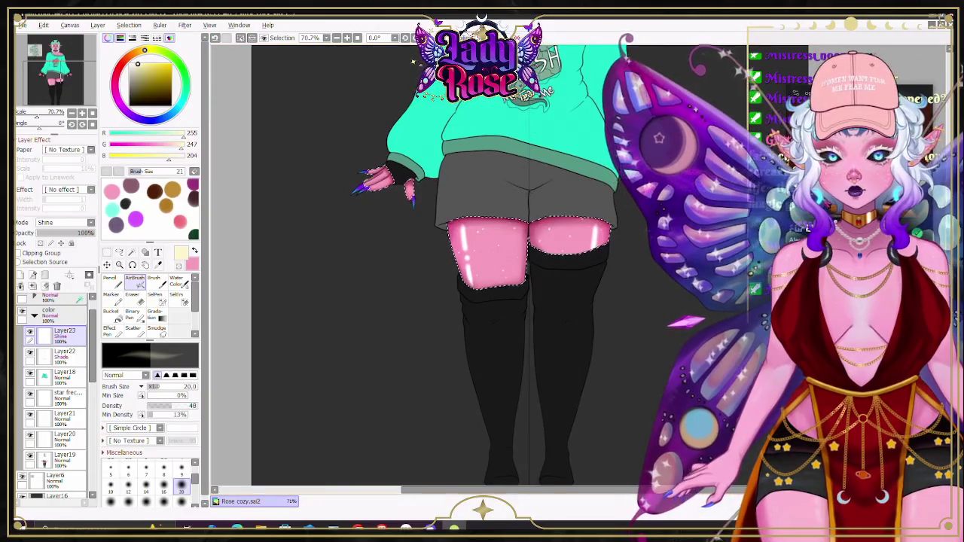
pyautogui.scroll(5, 724, 160)
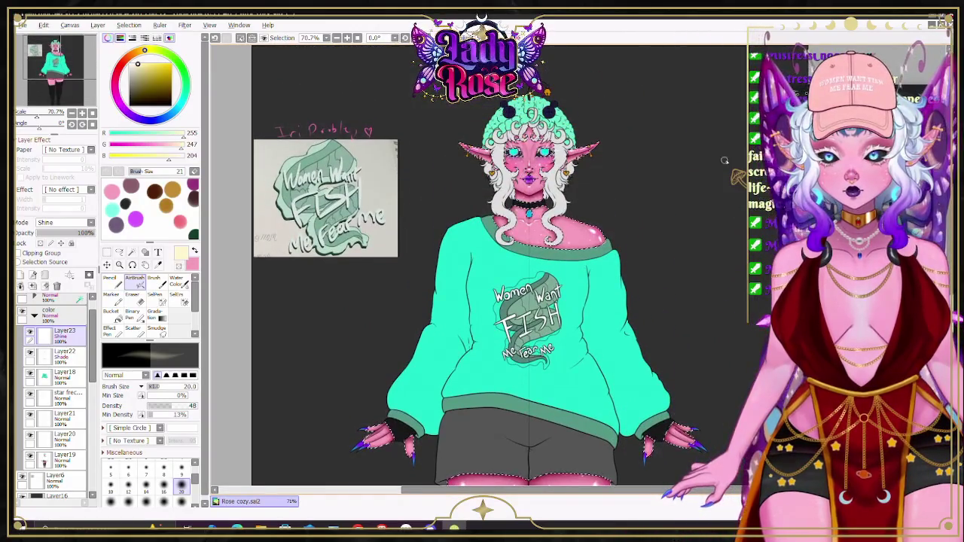
pyautogui.scroll(2, 446, 169)
pyautogui.scroll(2, 446, 169)
pyautogui.scroll(2, 445, 168)
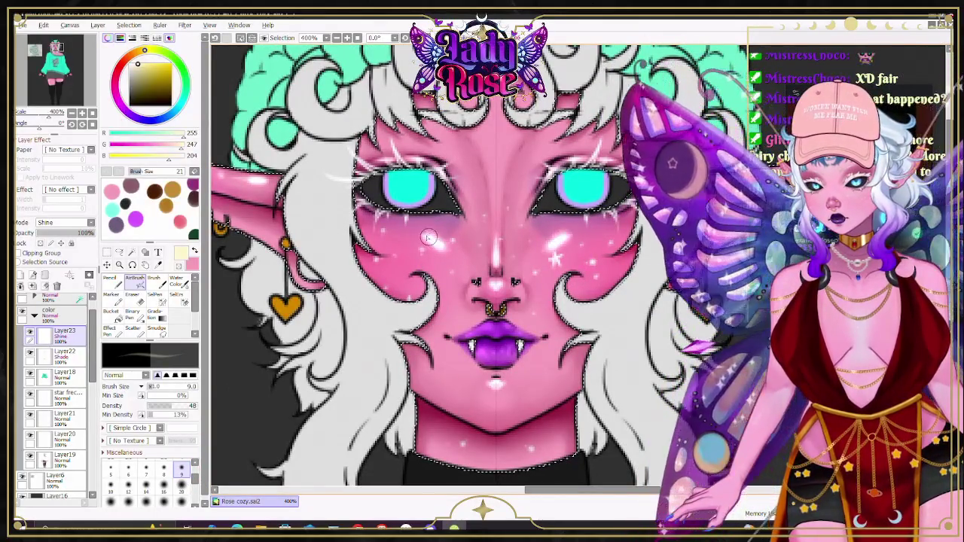
pyautogui.moveTo(427, 238); pyautogui.dragTo(448, 241)
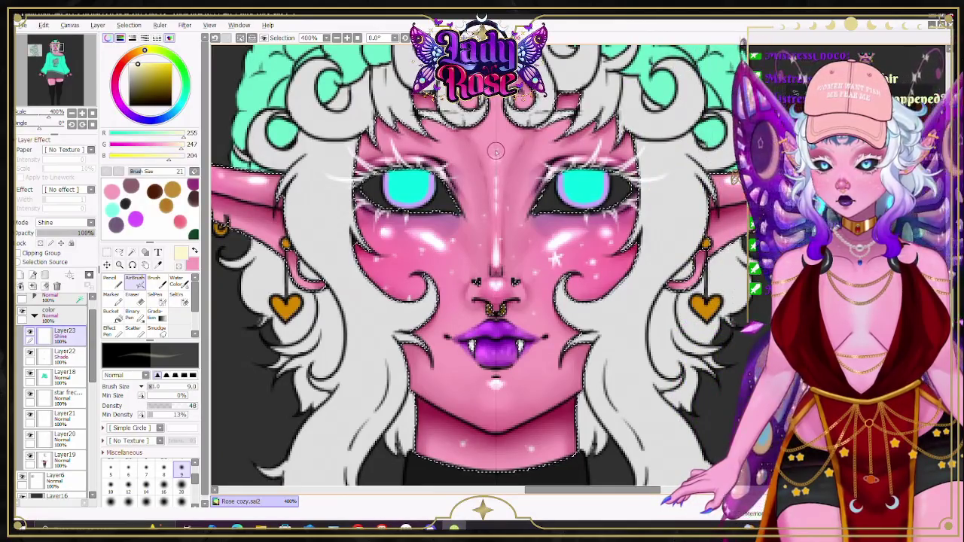
# Step: Check the pink background colour, then blend the cheek shine with a size-8 Water Color brush
pyautogui.doubleClick(192, 264)
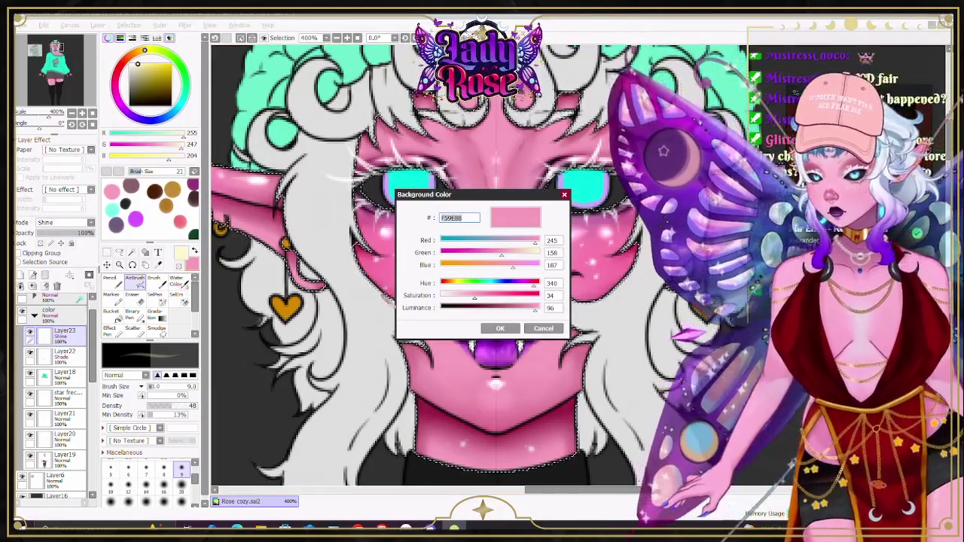
pyautogui.click(499, 329)
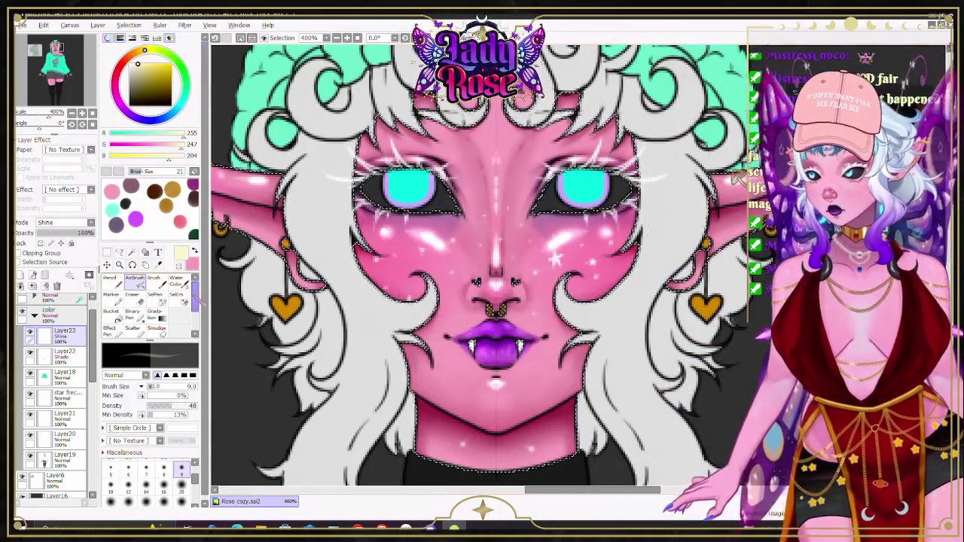
pyautogui.click(177, 282)
pyautogui.click(158, 386)
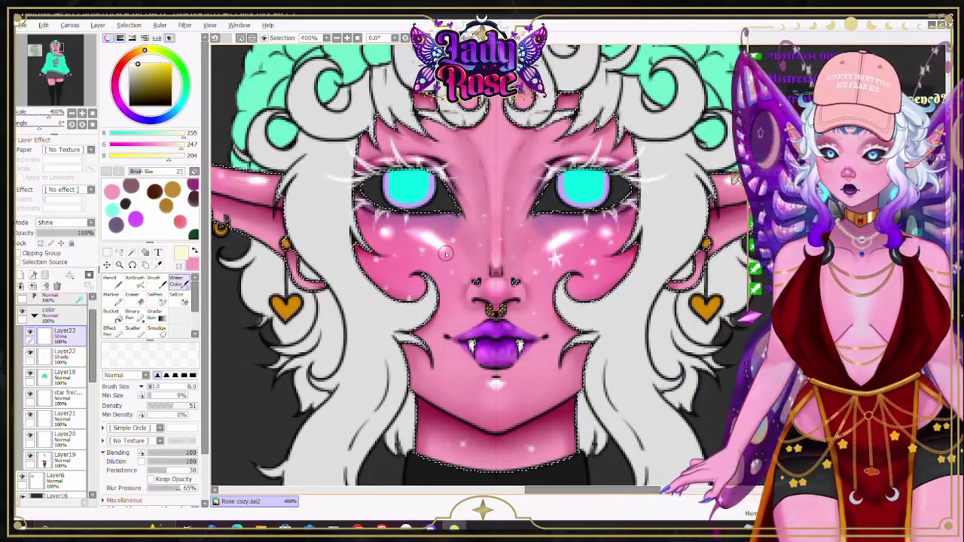
pyautogui.moveTo(417, 234)
pyautogui.mouseDown()
pyautogui.moveTo(579, 263)
pyautogui.moveTo(425, 235)
pyautogui.mouseUp()
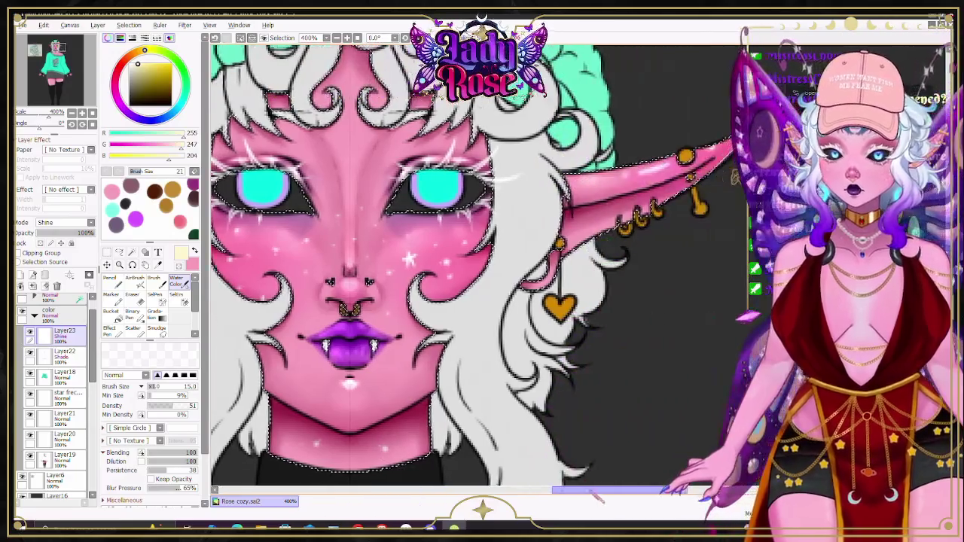
# Step: Move the view over to the bare right shoulder and return to the AirBrush
pyautogui.moveTo(735, 189); pyautogui.dragTo(535, 186)
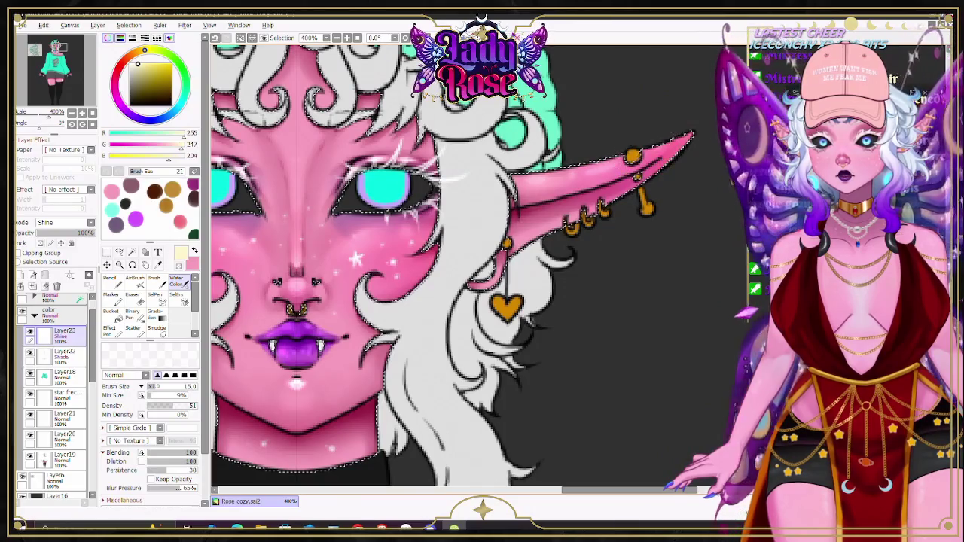
pyautogui.scroll(-5, 467, 264)
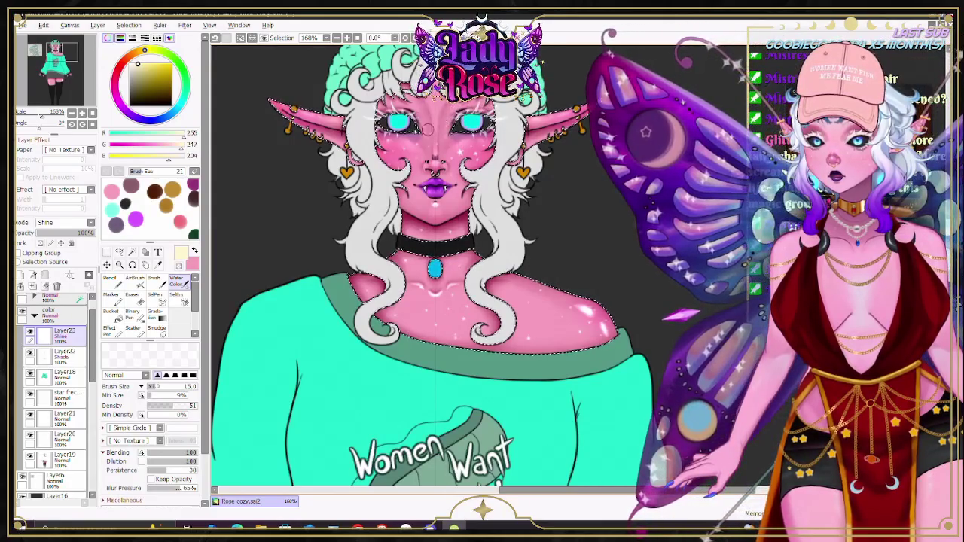
pyautogui.press('v')
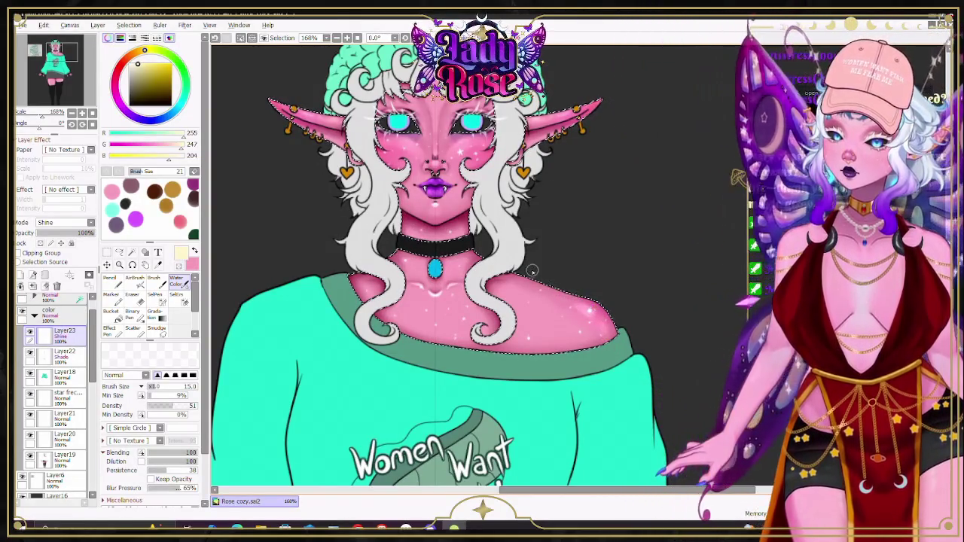
pyautogui.scroll(3, 716, 339)
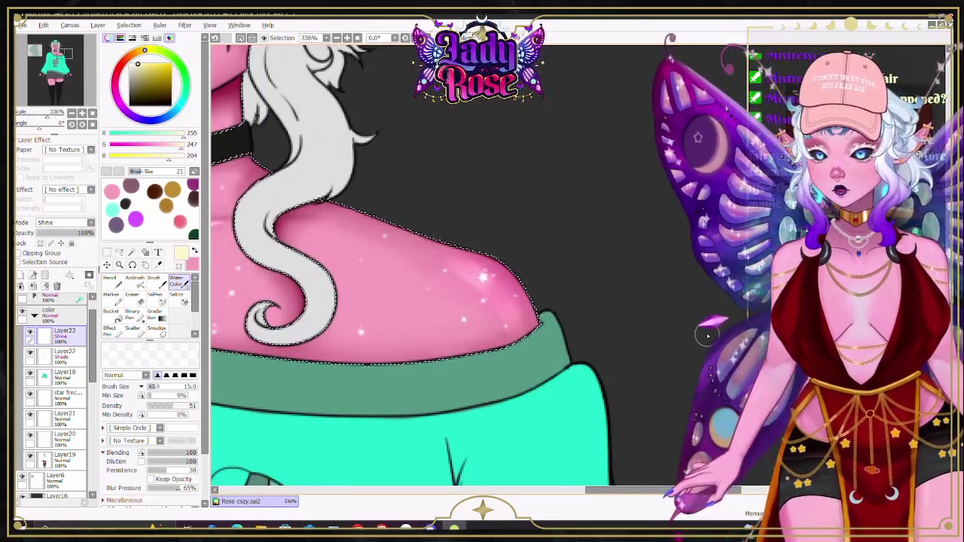
# Step: Zoom in on the neck and soften the collarbone highlights using a size-9 brush
pyautogui.press('v')
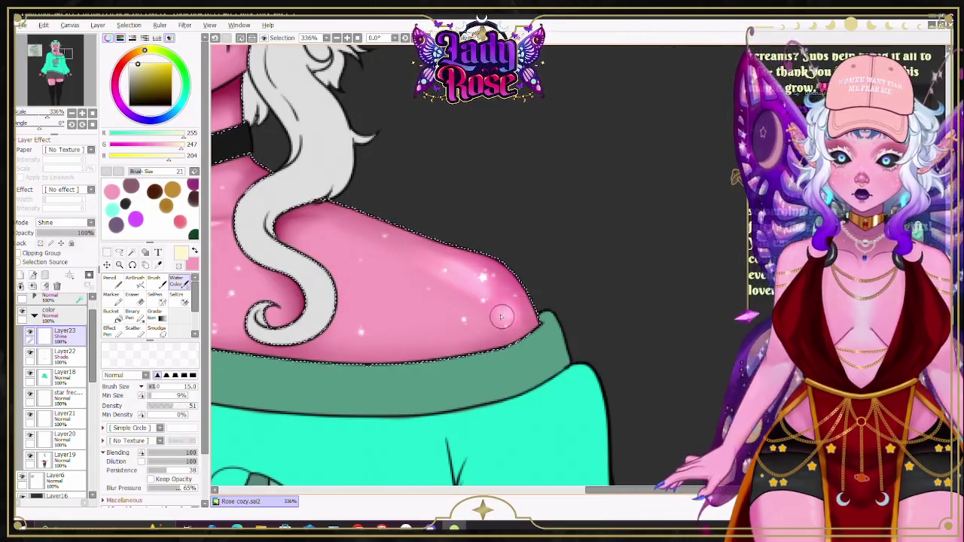
pyautogui.scroll(-5, 540, 293)
pyautogui.scroll(3, 392, 294)
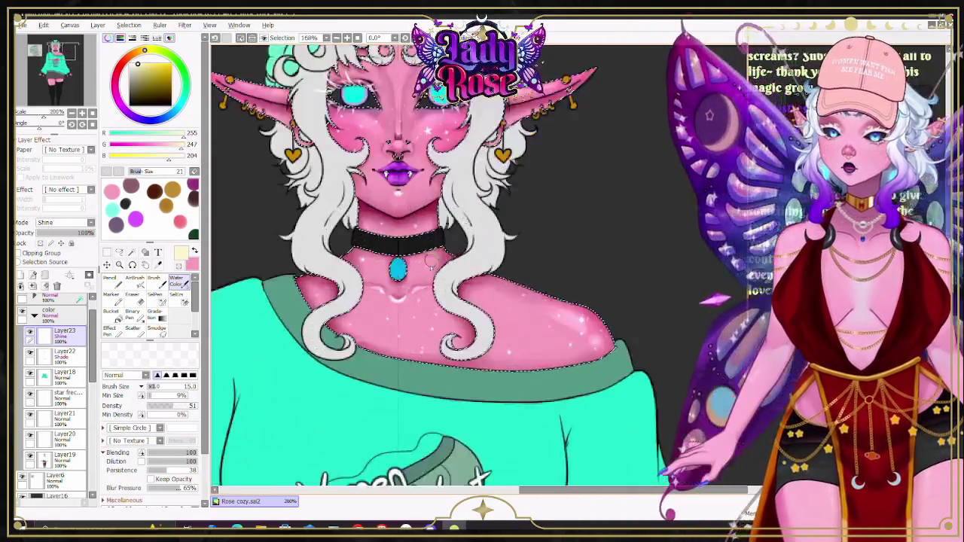
pyautogui.scroll(3, 392, 293)
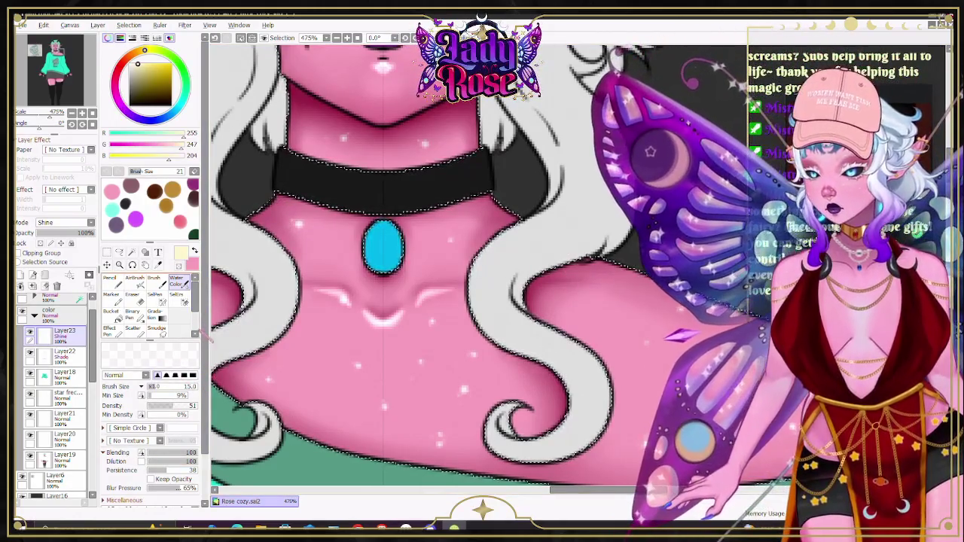
pyautogui.scroll(-2, 151, 301)
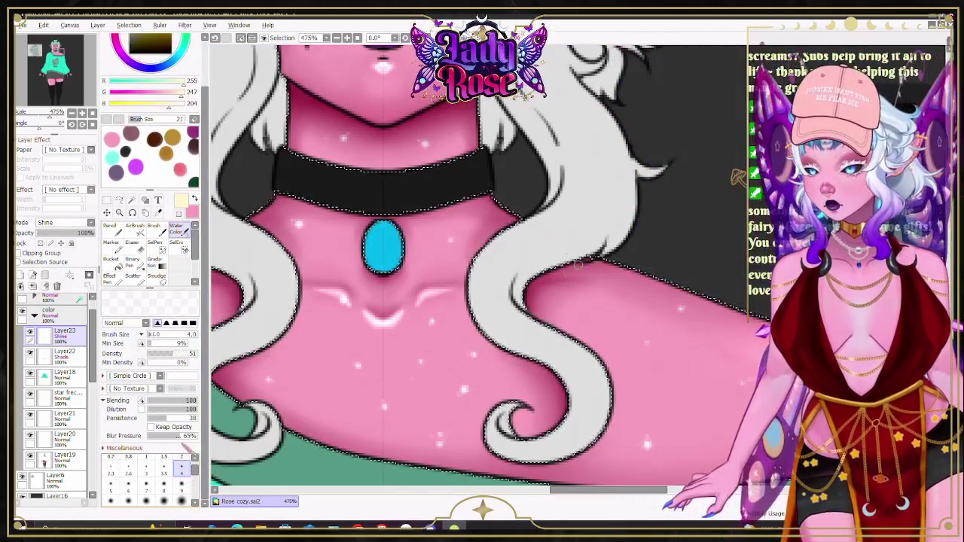
pyautogui.click(181, 482)
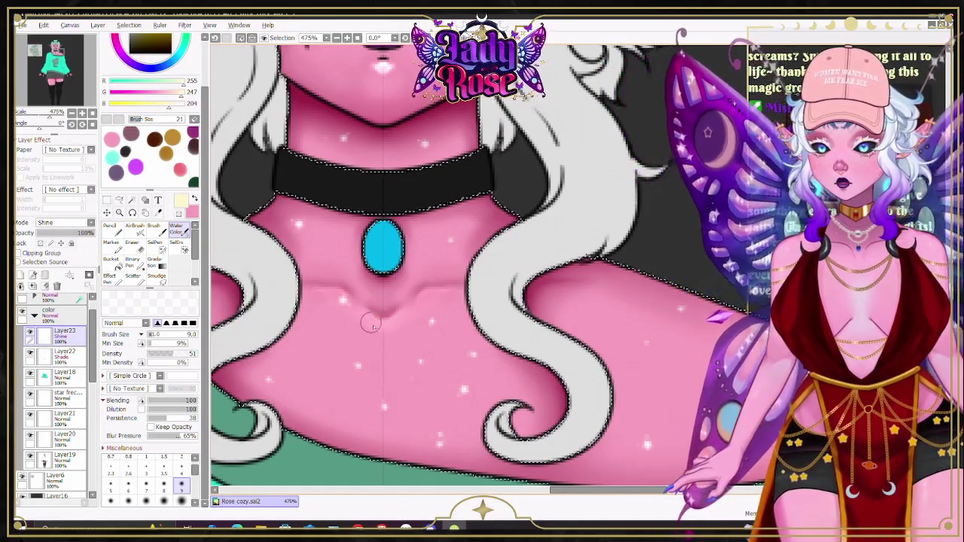
pyautogui.scroll(-2, 446, 249)
pyautogui.scroll(-4, 445, 249)
pyautogui.scroll(-1, 446, 249)
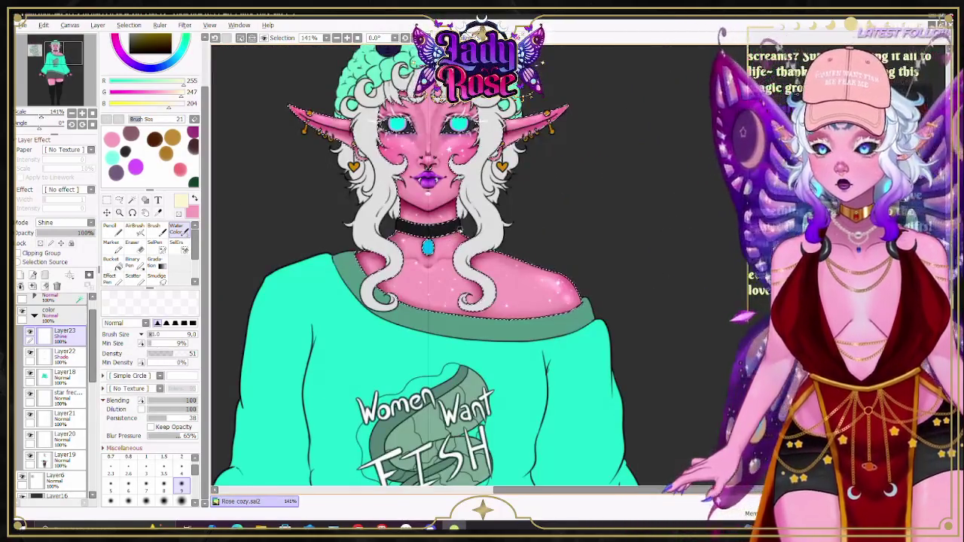
# Step: Try airbrush sizes 9 then 7, switch back to Water Color and scroll down to the thighs
pyautogui.scroll(-1, 578, 265)
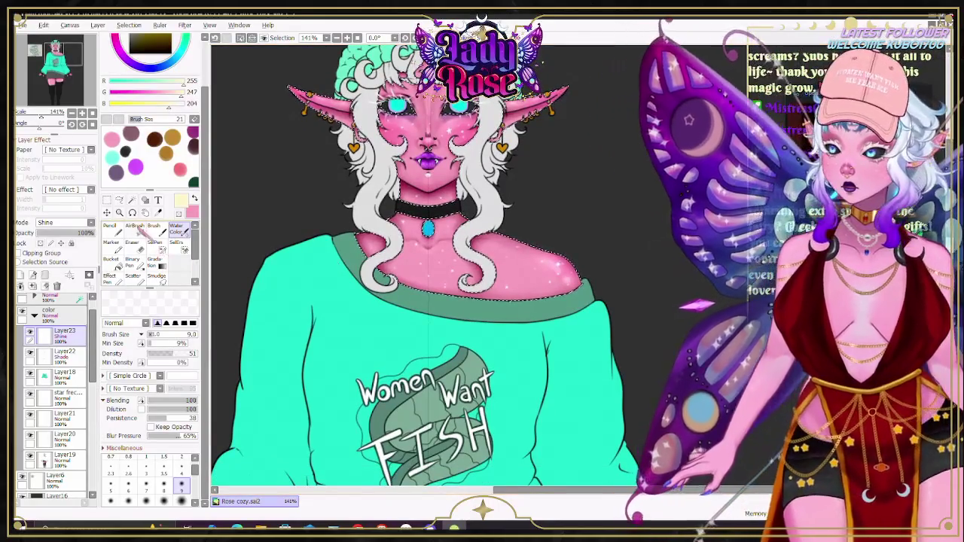
pyautogui.press('v')
pyautogui.click(181, 415)
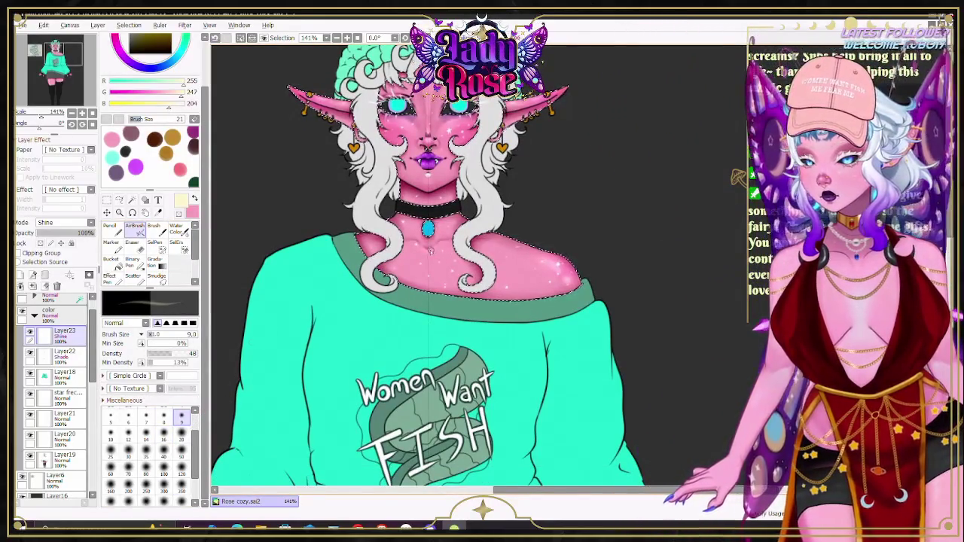
pyautogui.click(146, 415)
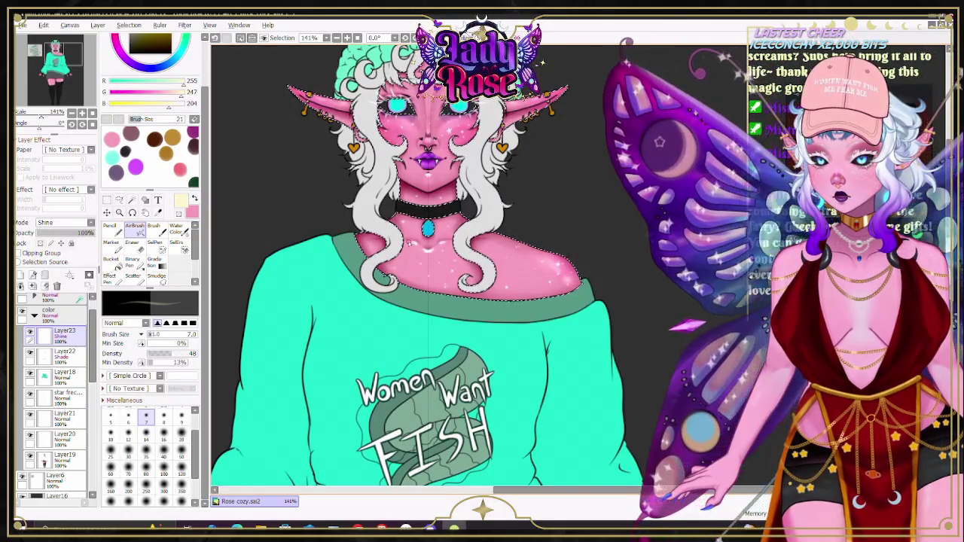
pyautogui.press('c')
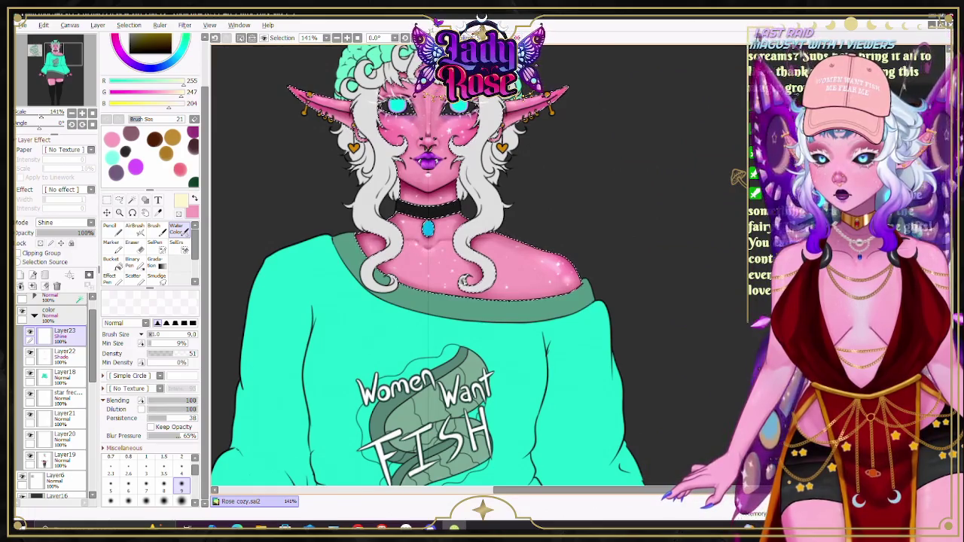
pyautogui.scroll(-2, 673, 168)
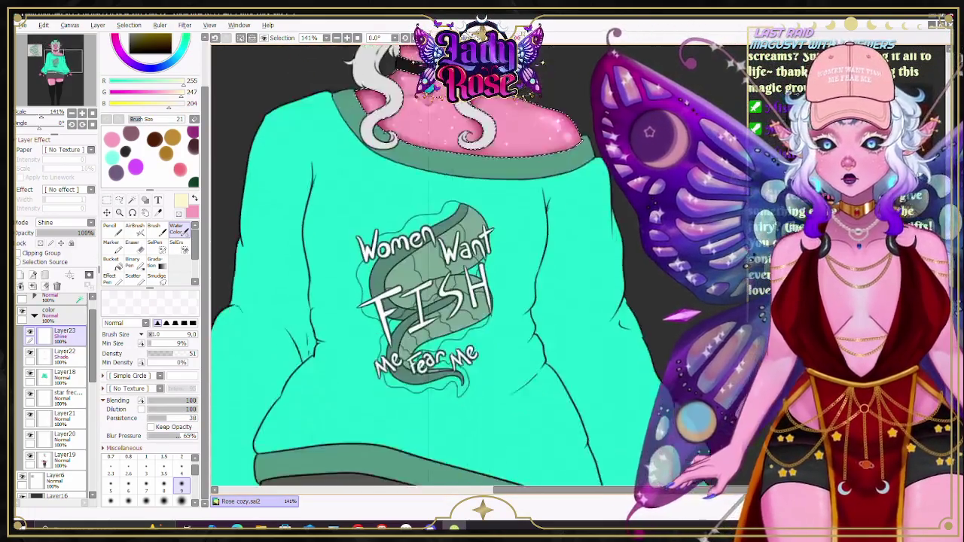
pyautogui.scroll(-6, 673, 168)
pyautogui.scroll(-1, 436, 264)
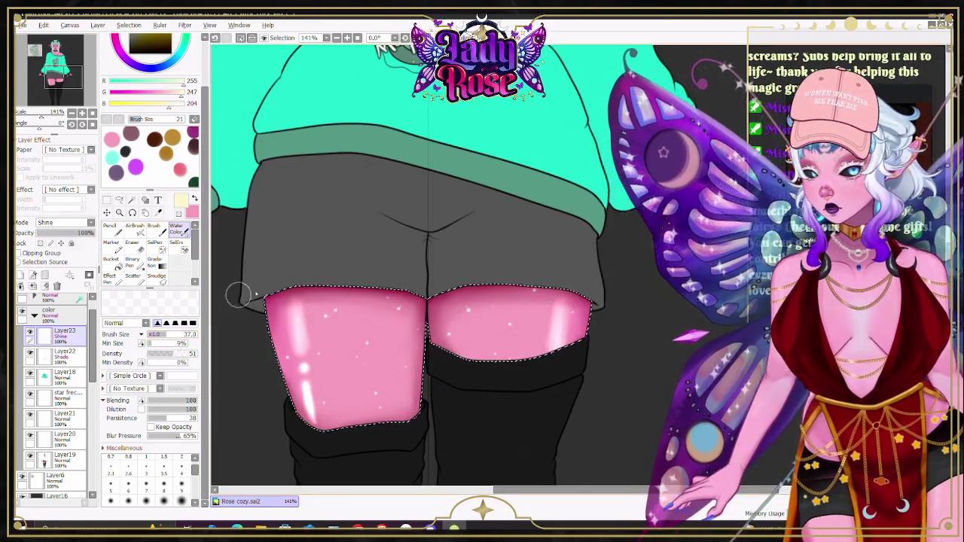
pyautogui.press(']')
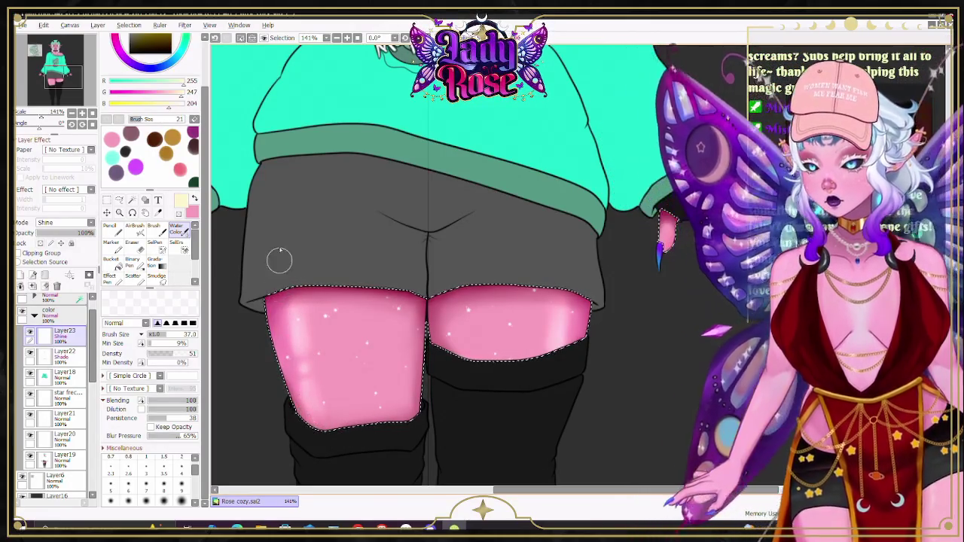
pyautogui.scroll(-1, 430, 252)
pyautogui.scroll(-1, 413, 207)
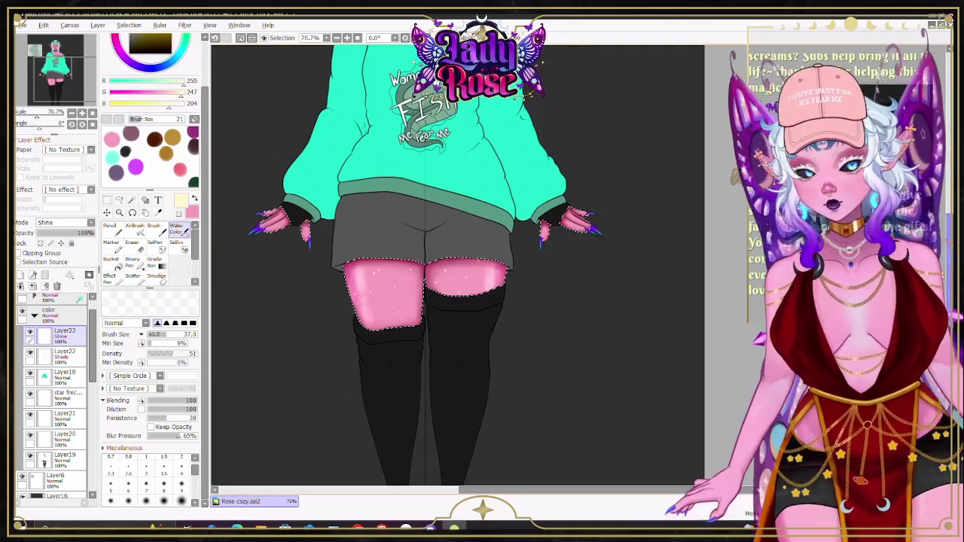
pyautogui.scroll(5, 682, 166)
pyautogui.scroll(1, 452, 263)
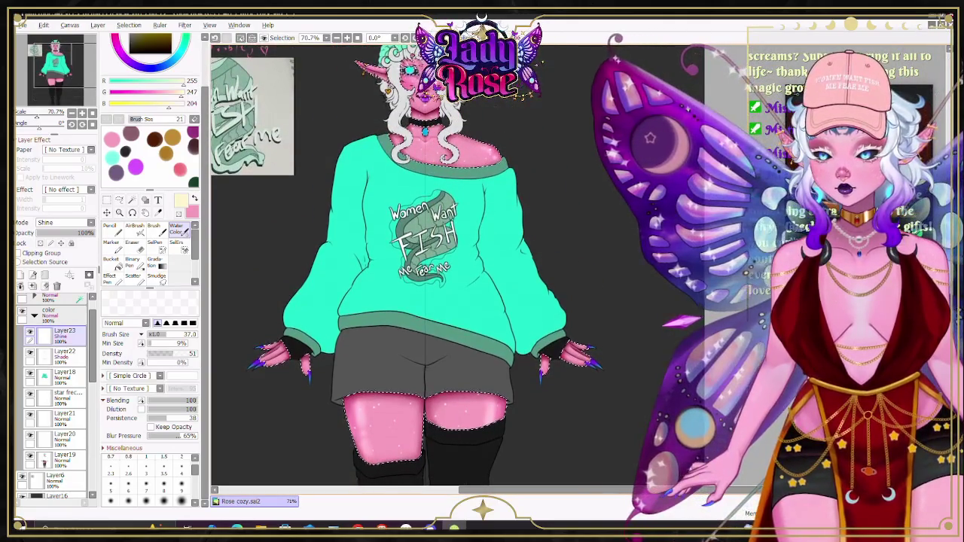
pyautogui.scroll(1, 451, 264)
pyautogui.scroll(2, 672, 128)
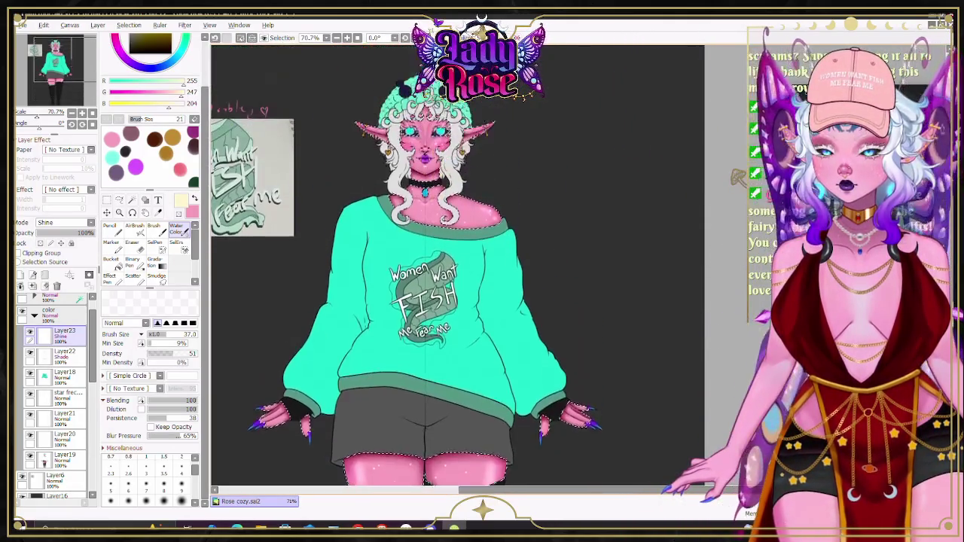
pyautogui.scroll(1, 672, 128)
pyautogui.scroll(7, 444, 118)
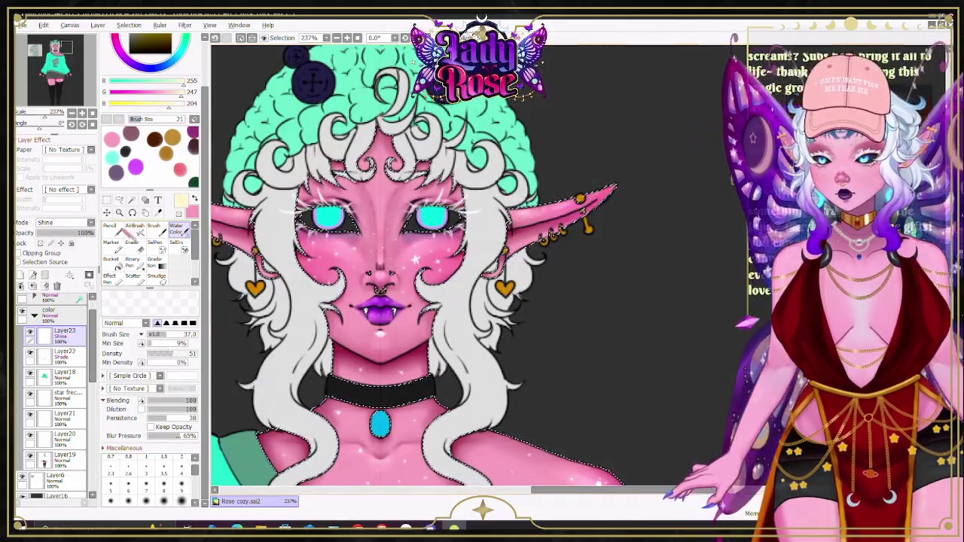
pyautogui.press('b')
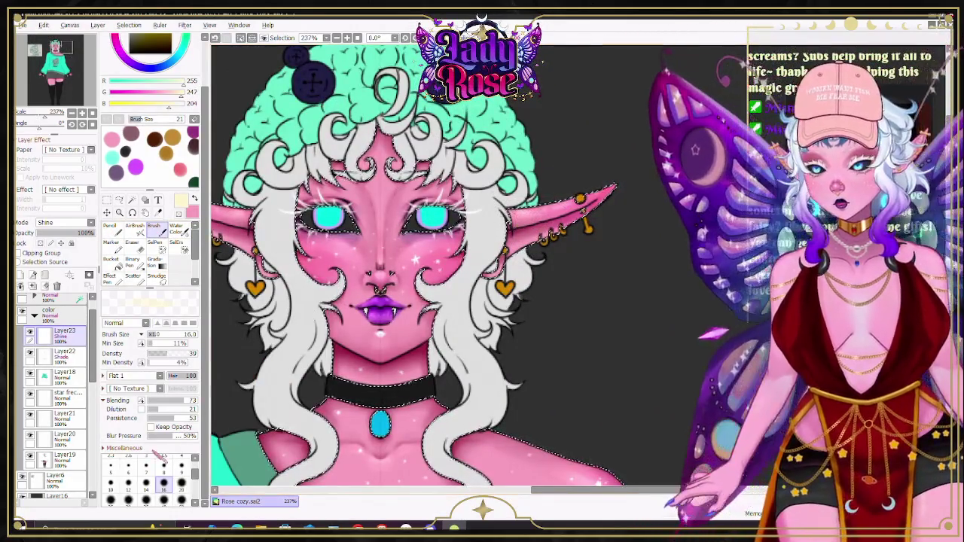
pyautogui.press('v')
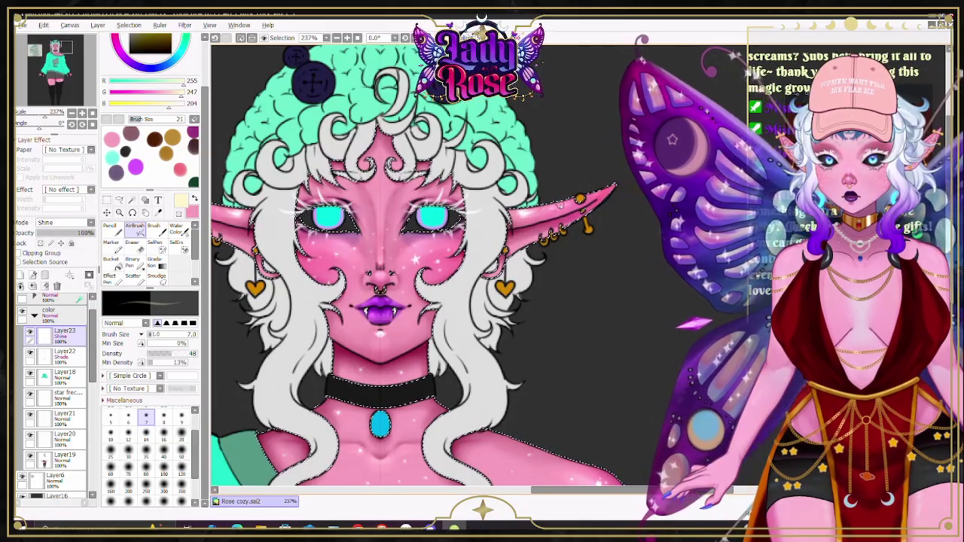
pyautogui.click(178, 228)
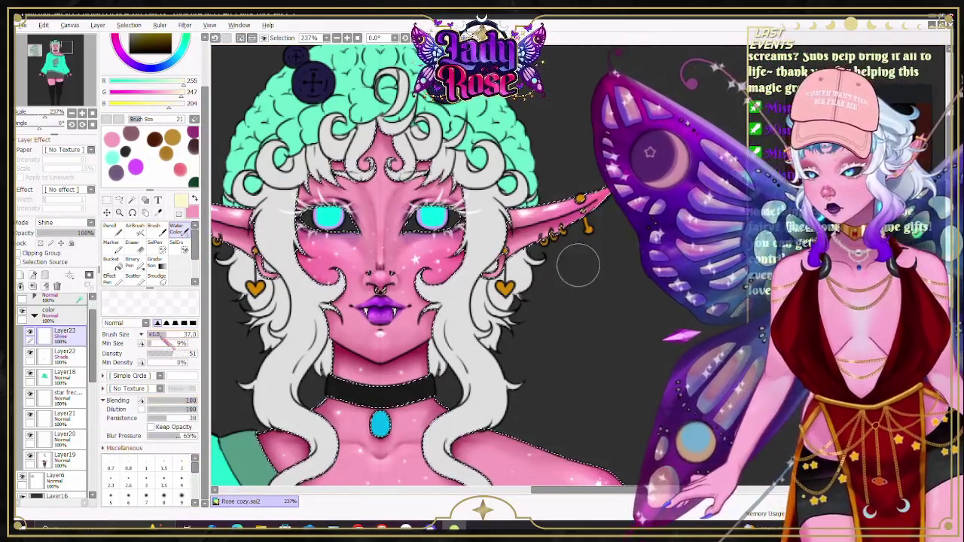
pyautogui.press('[')
pyautogui.press('[')
pyautogui.press('[')
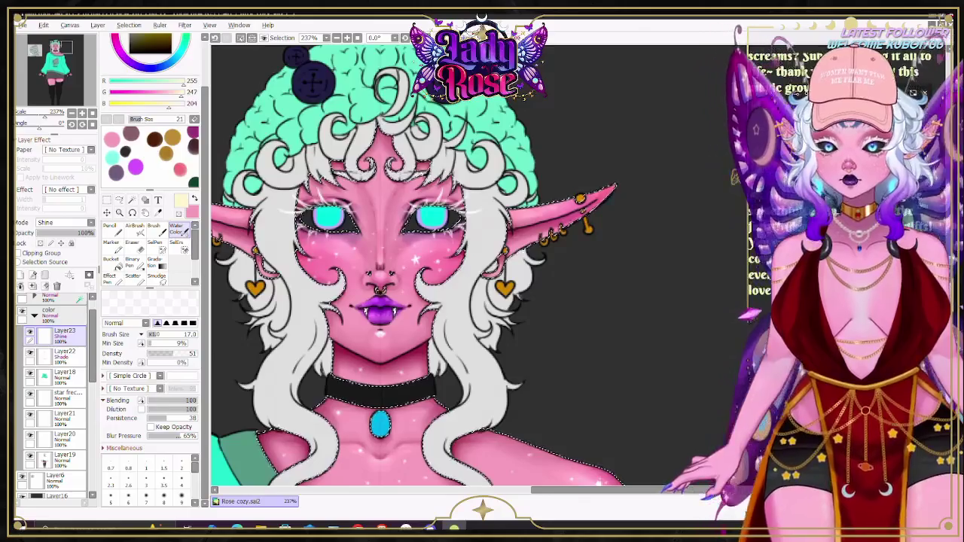
pyautogui.press('b')
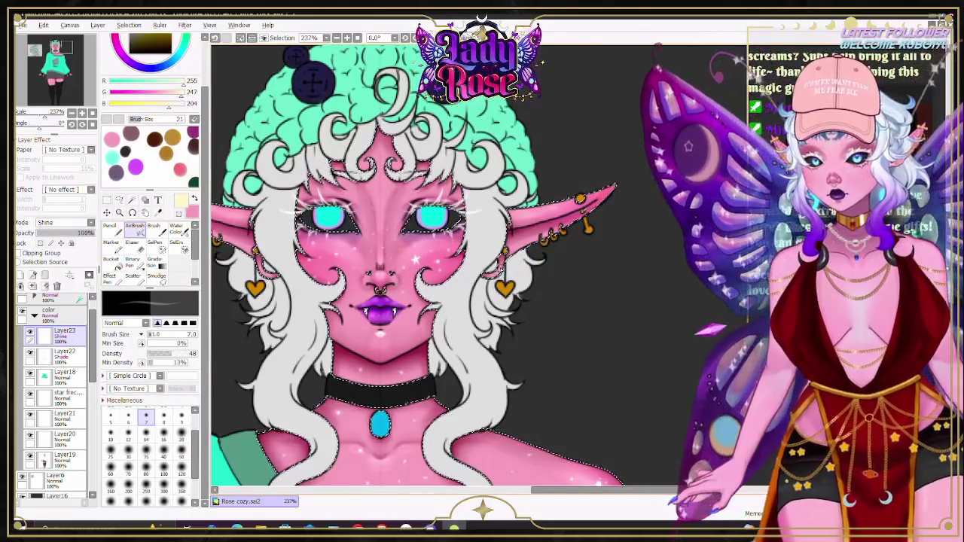
pyautogui.press('c')
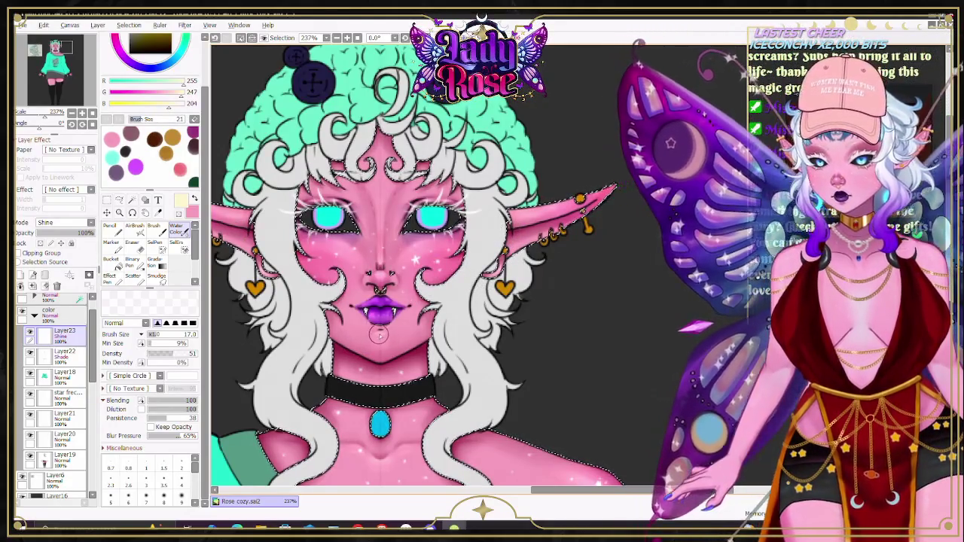
pyautogui.click(134, 226)
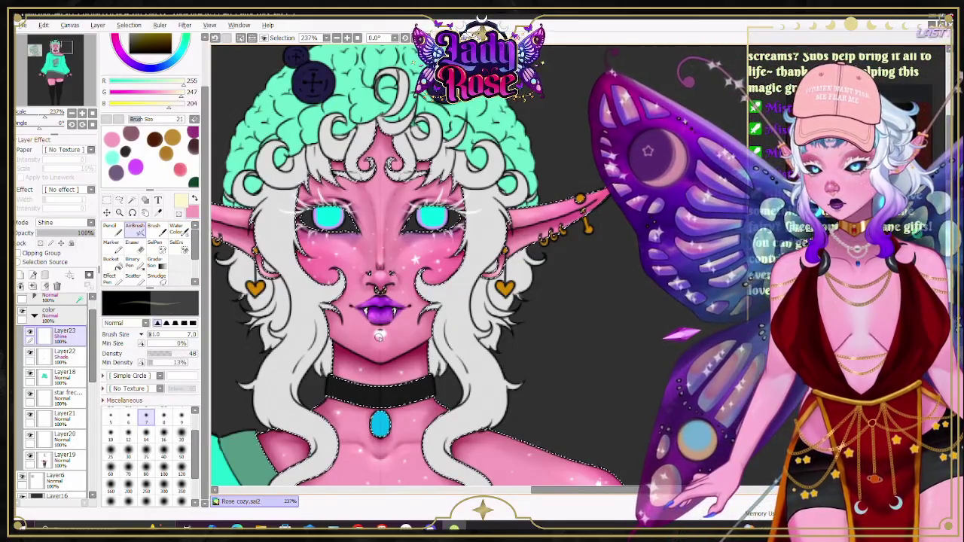
pyautogui.press('v')
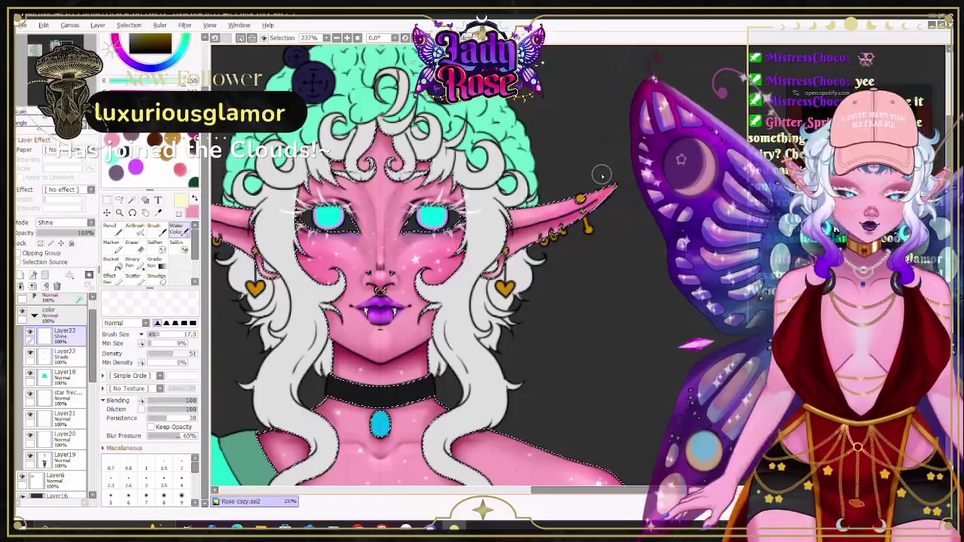
# Step: Zoom to 400% on the hand and blend the pink finger's shine with the Water Color brush
pyautogui.scroll(-2, 469, 191)
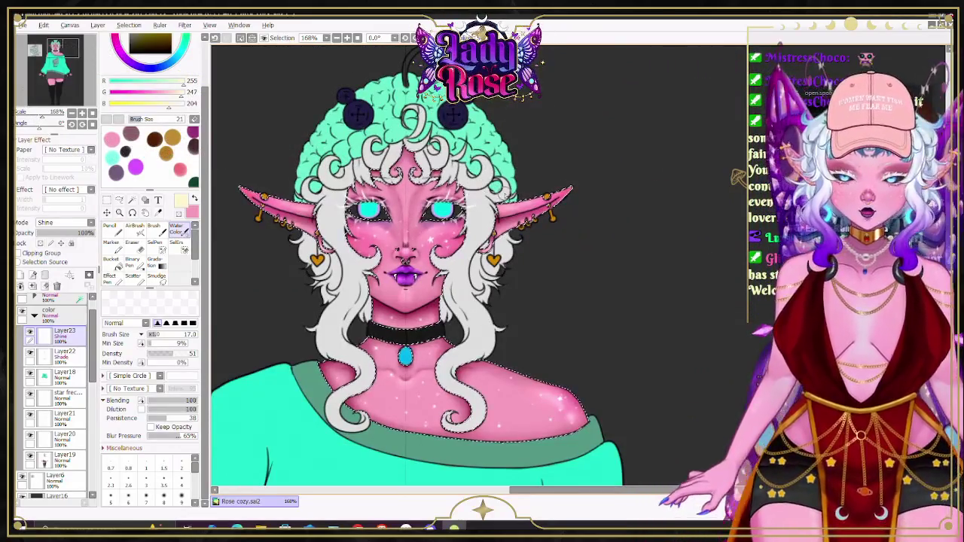
pyautogui.scroll(-1, 469, 191)
pyautogui.scroll(-10, 469, 190)
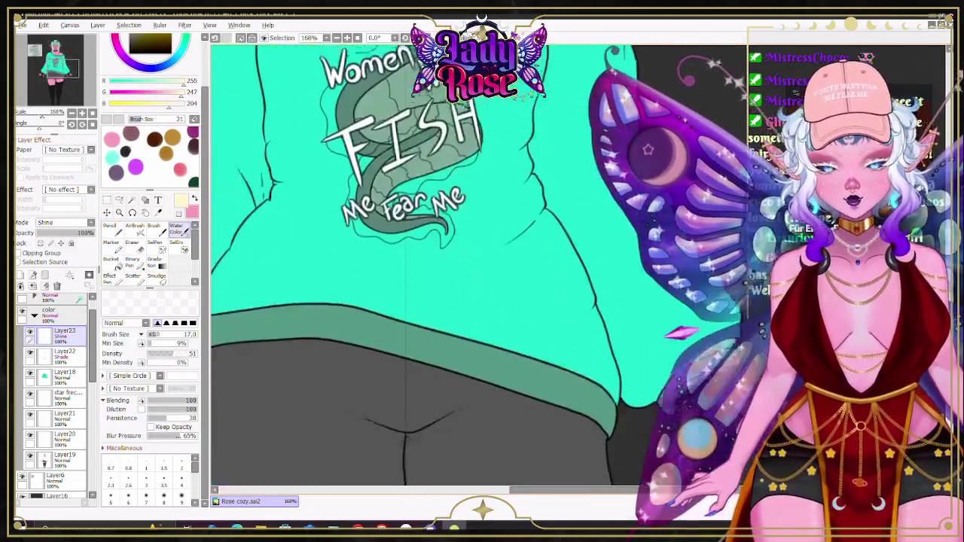
pyautogui.scroll(-4, 469, 190)
pyautogui.scroll(1, 469, 191)
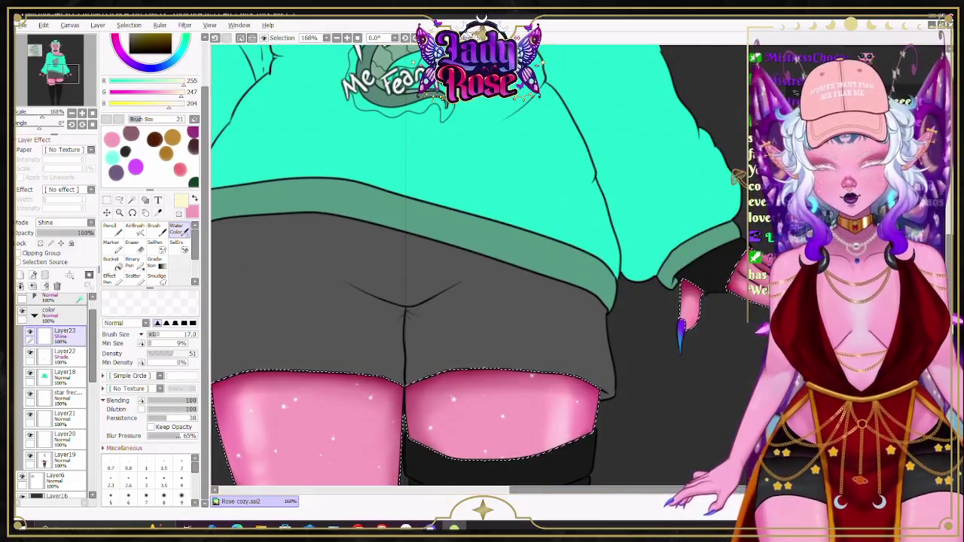
pyautogui.hscroll(3, 653, 314)
pyautogui.scroll(5, 652, 314)
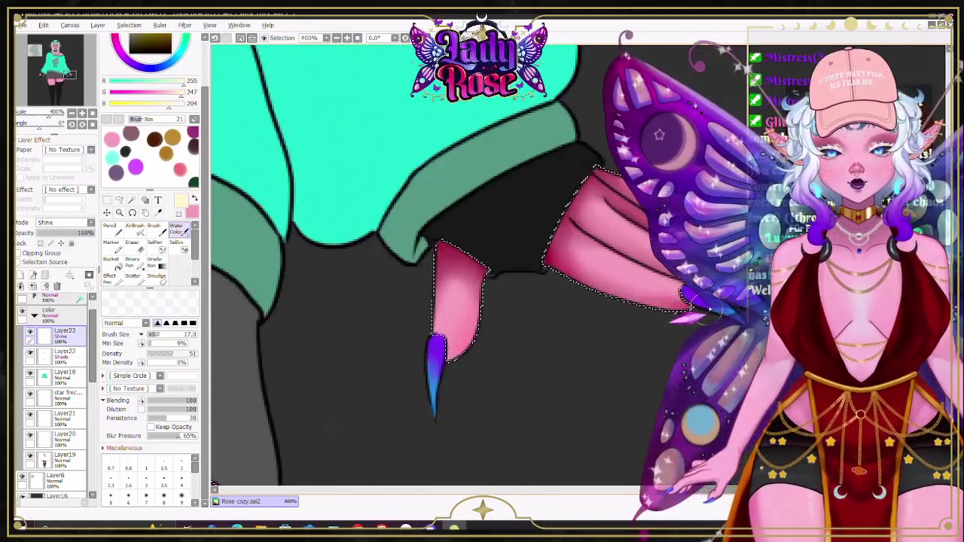
pyautogui.press('v')
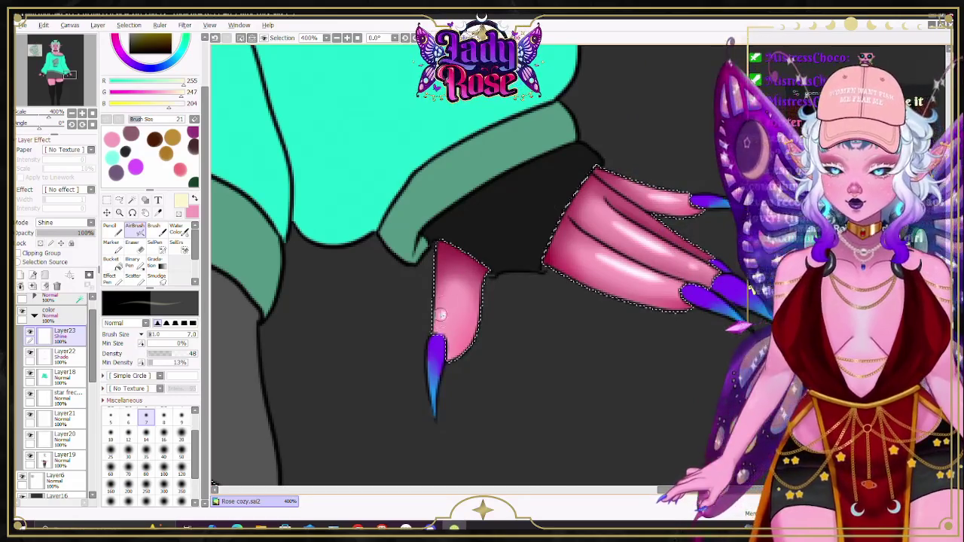
pyautogui.press('c')
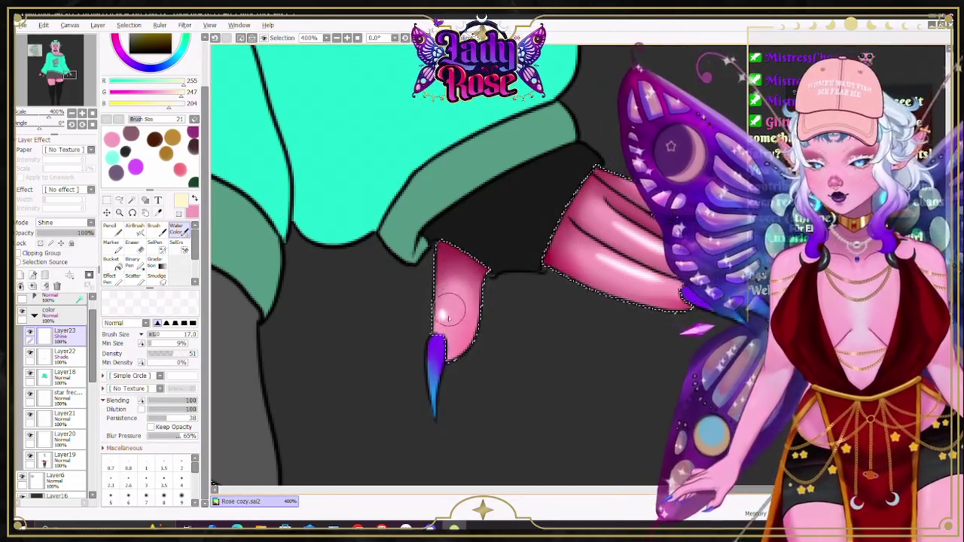
pyautogui.moveTo(625, 272); pyautogui.dragTo(581, 245)
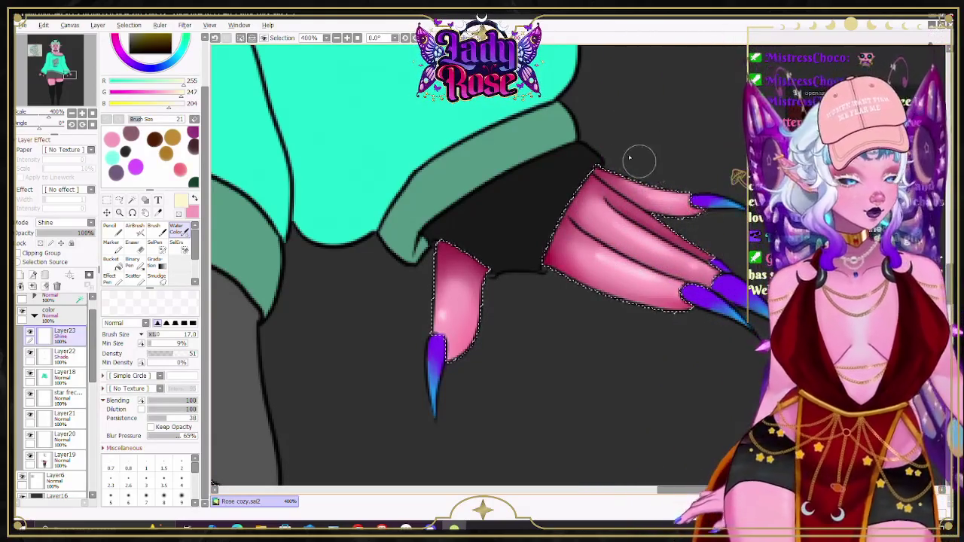
pyautogui.scroll(-3, 628, 231)
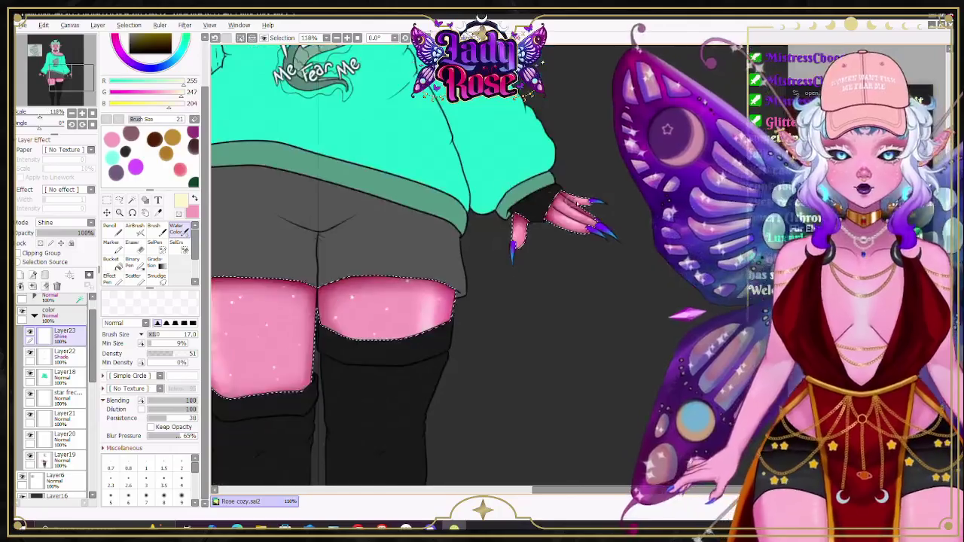
pyautogui.scroll(-2, 628, 231)
pyautogui.scroll(3, 460, 263)
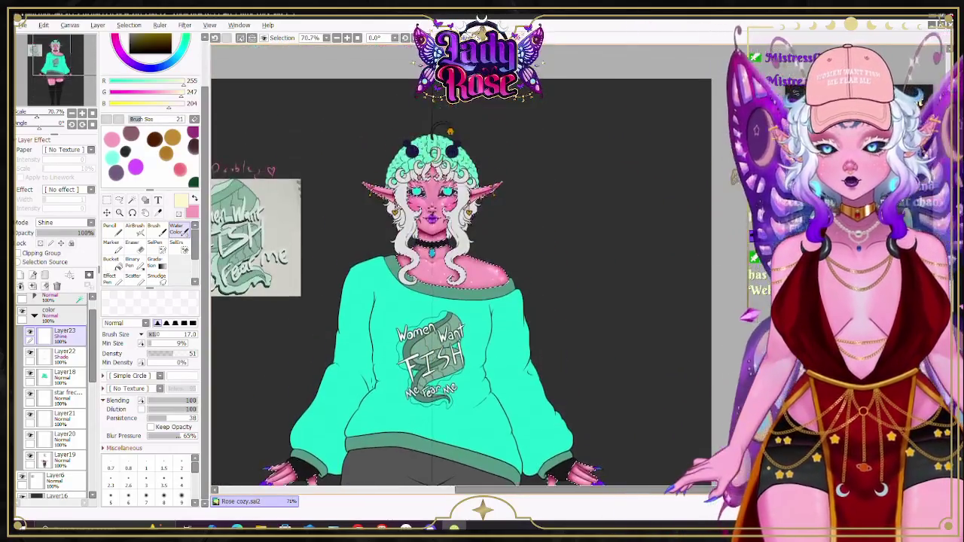
pyautogui.scroll(-1, 460, 263)
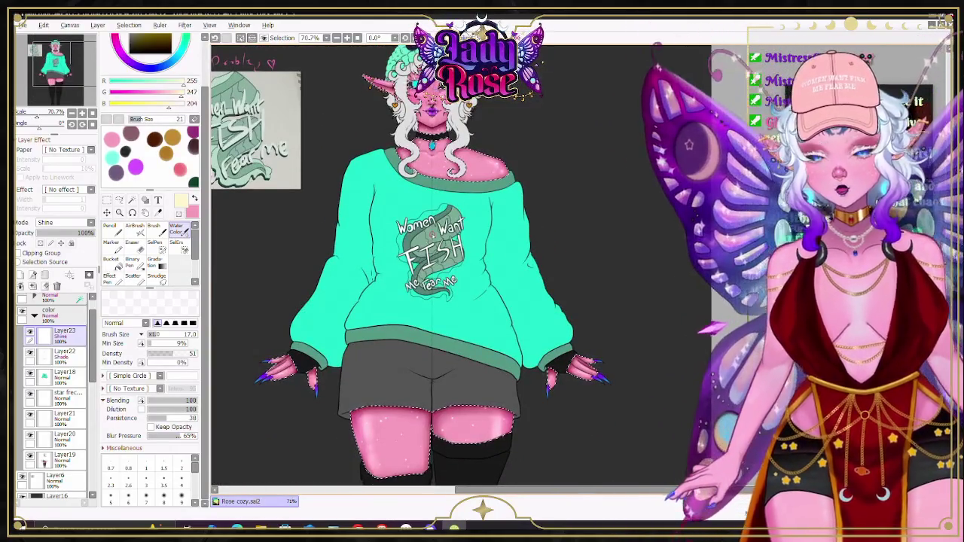
pyautogui.scroll(1, 385, 231)
pyautogui.scroll(1, 385, 231)
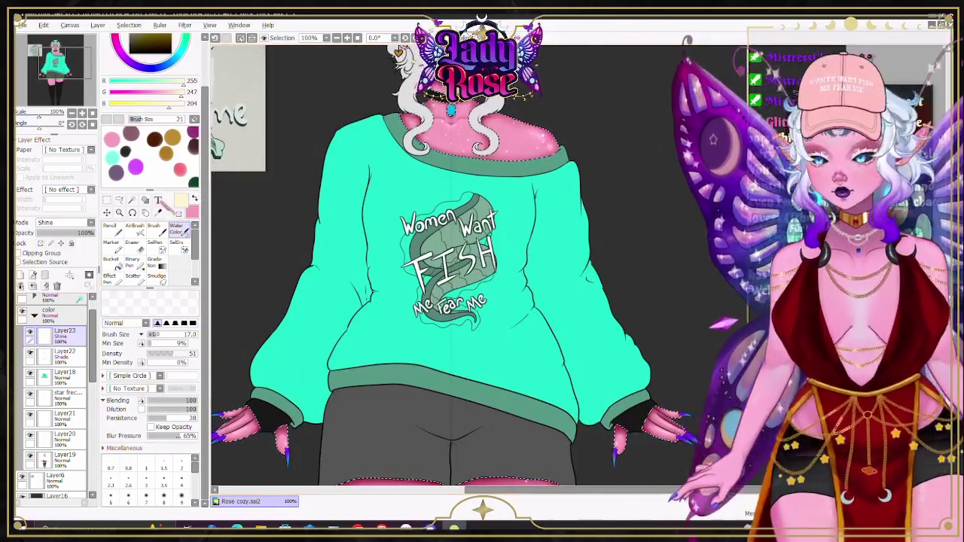
pyautogui.hotkey('ctrl', 't')
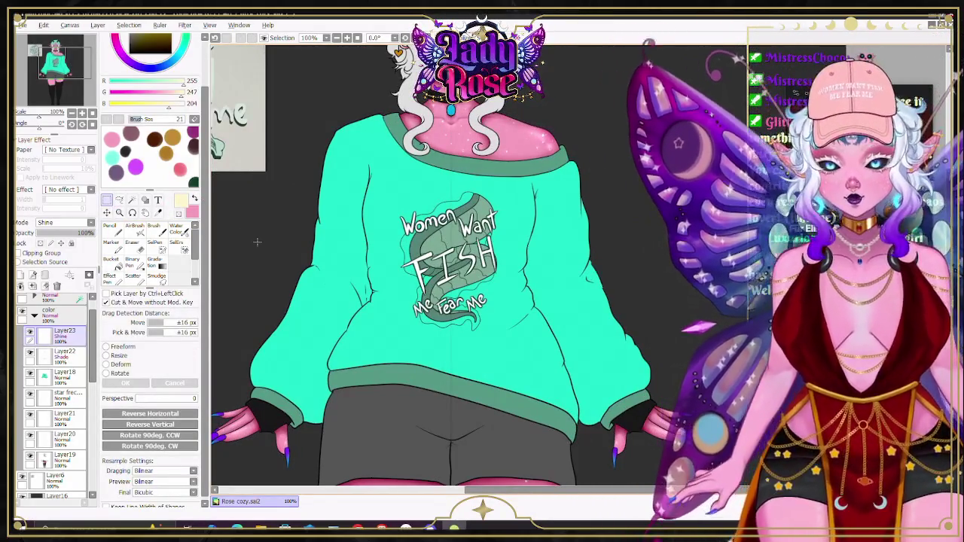
pyautogui.scroll(3, 456, 264)
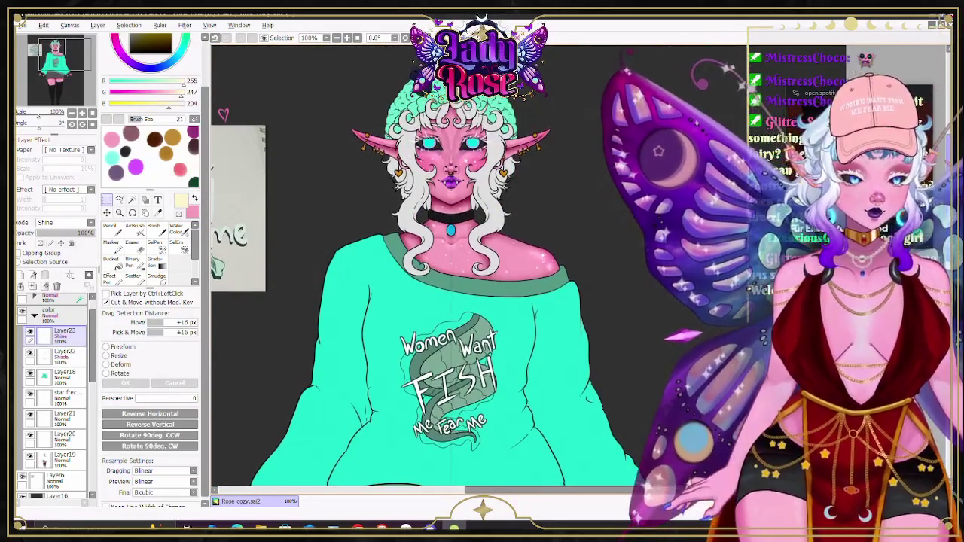
pyautogui.scroll(-2, 456, 264)
pyautogui.scroll(1, 456, 263)
pyautogui.scroll(1, 457, 264)
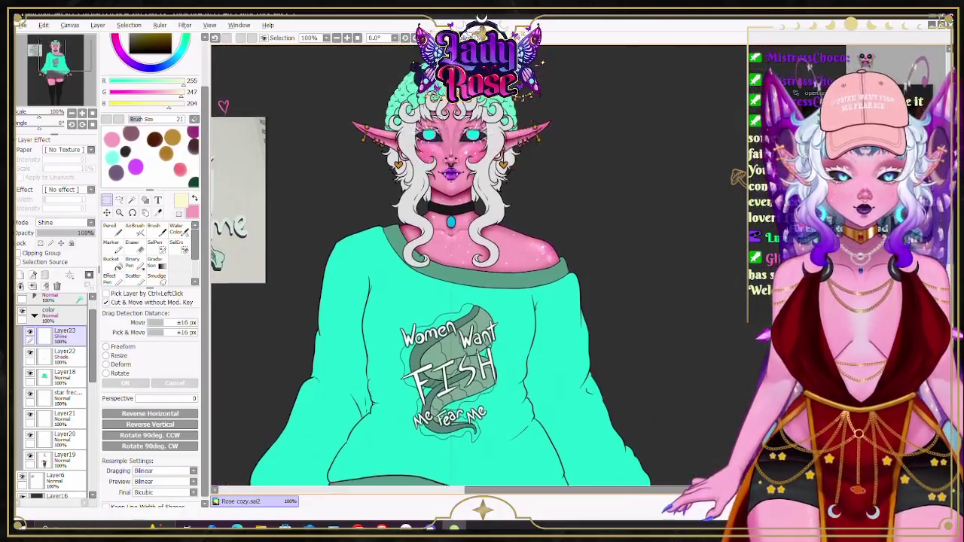
pyautogui.scroll(2, 456, 264)
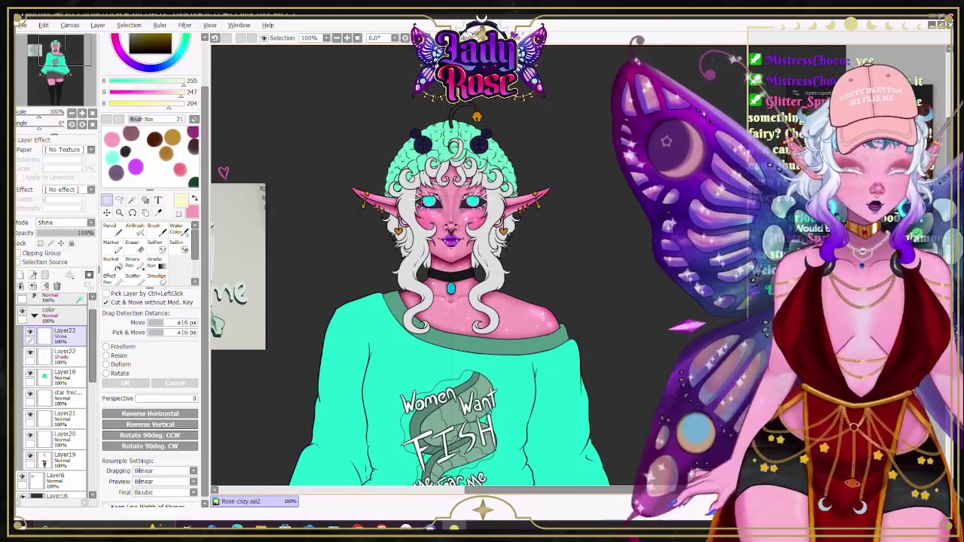
pyautogui.scroll(2, 452, 219)
pyautogui.scroll(2, 452, 218)
pyautogui.scroll(2, 447, 192)
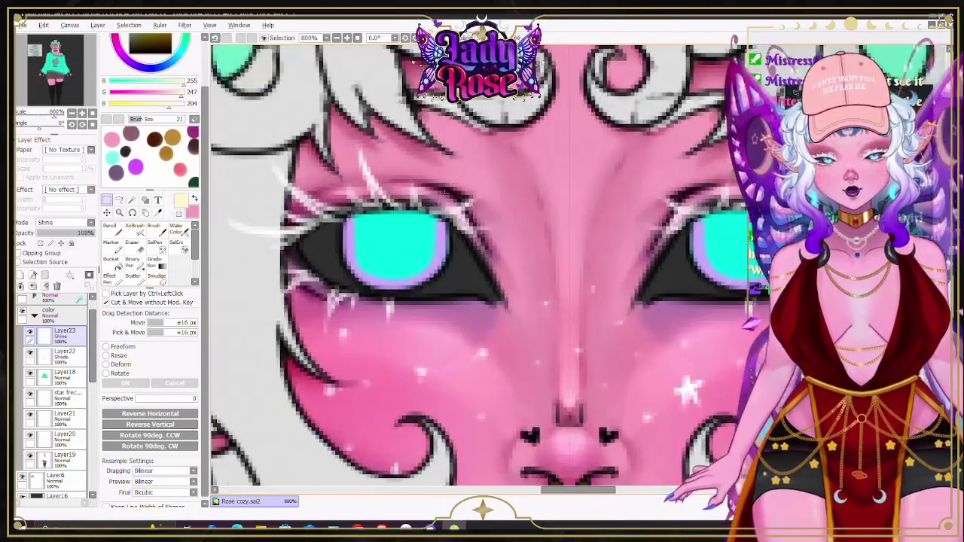
# Step: On Layer19, pick a saturated bright blue and switch to the hard Pencil
pyautogui.click(67, 460)
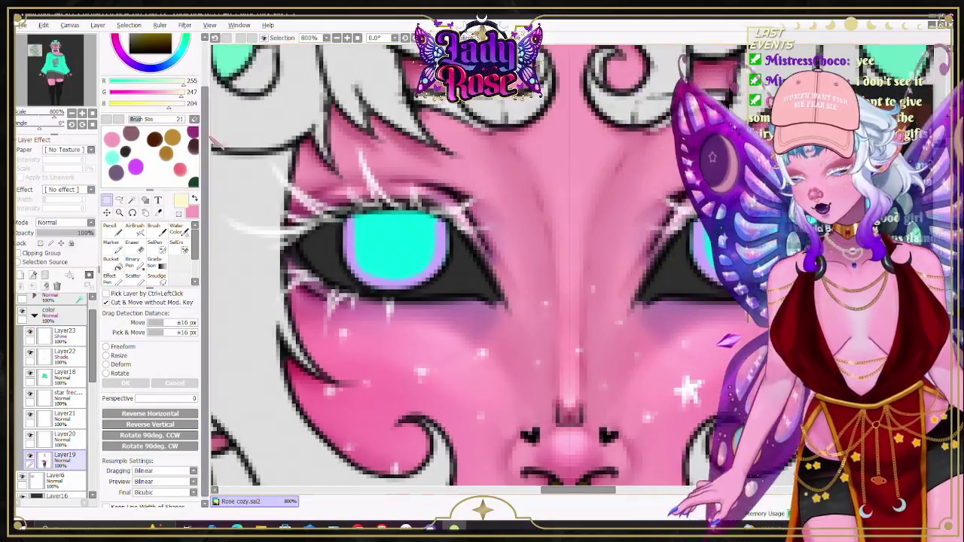
pyautogui.scroll(3, 151, 225)
pyautogui.click(137, 64)
pyautogui.moveTo(137, 64); pyautogui.dragTo(173, 58)
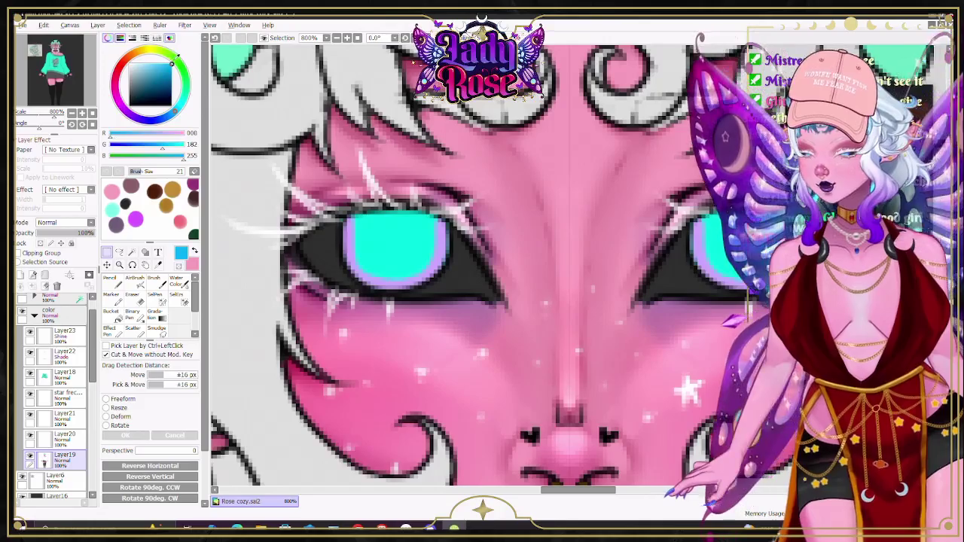
pyautogui.press('n')
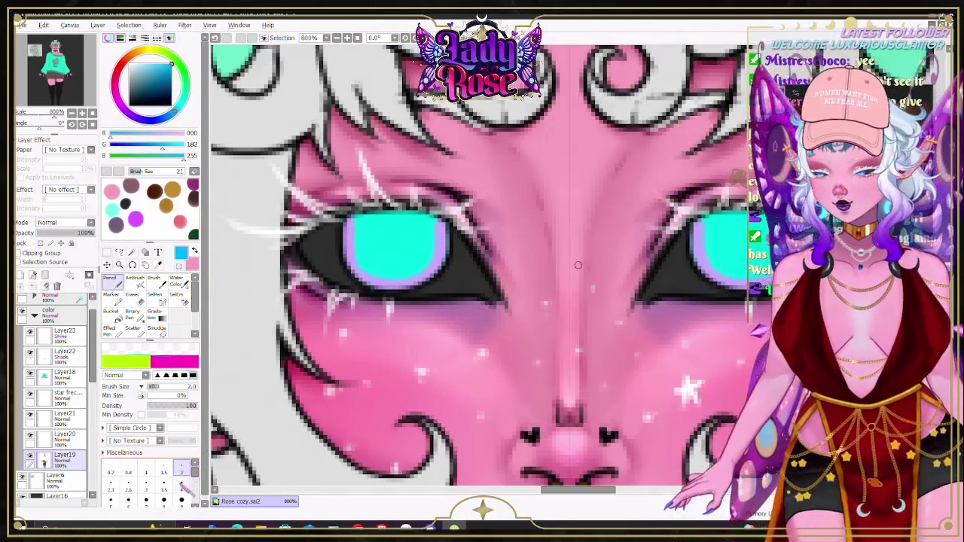
# Step: Paint a deeper blue over the cyan left iris, leaving only a small highlight
pyautogui.moveTo(359, 220); pyautogui.dragTo(361, 265)
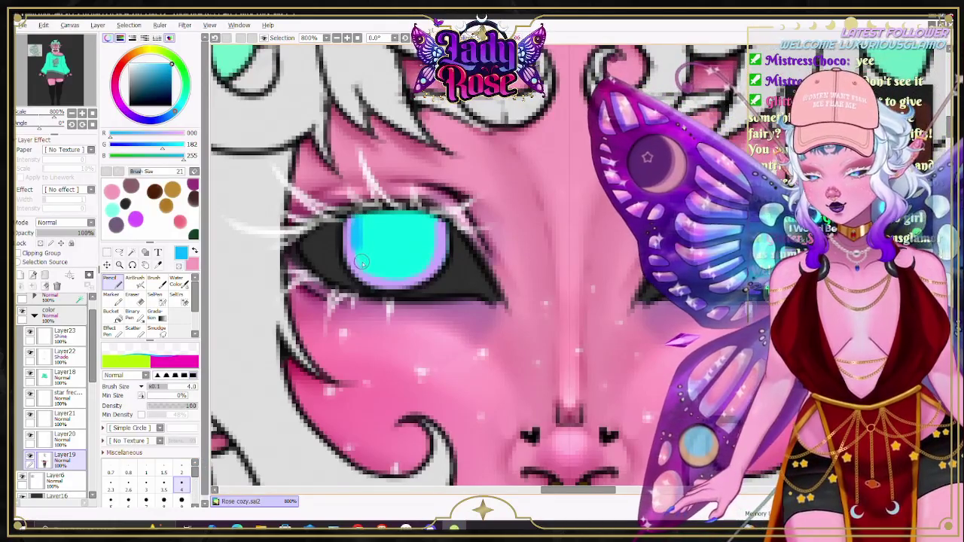
pyautogui.click(172, 112)
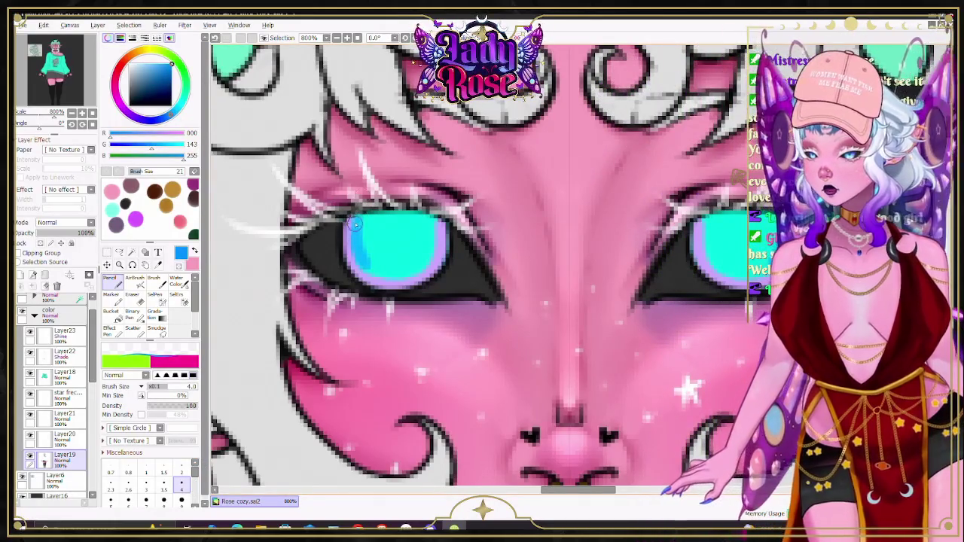
pyautogui.moveTo(380, 279)
pyautogui.mouseDown()
pyautogui.moveTo(382, 221)
pyautogui.moveTo(352, 225)
pyautogui.mouseUp()
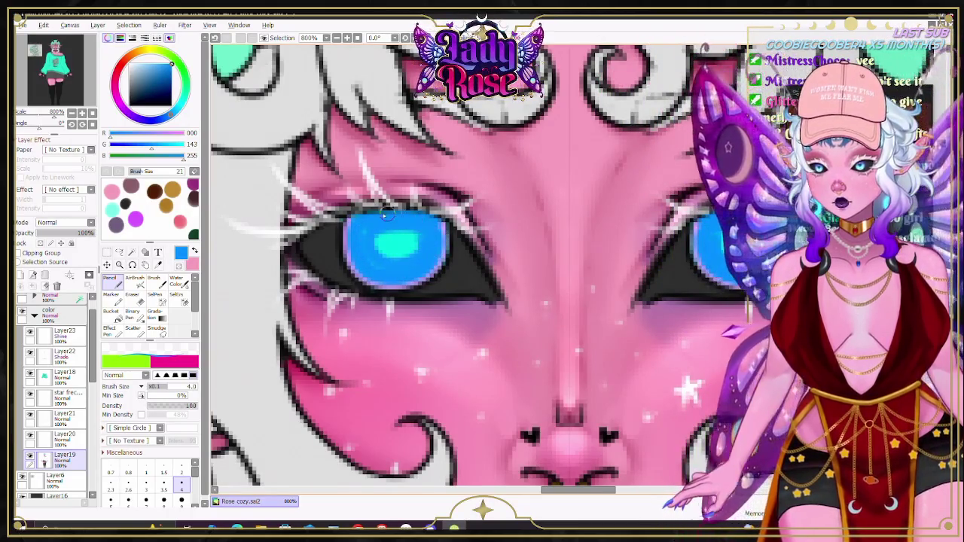
pyautogui.moveTo(384, 214); pyautogui.dragTo(421, 239)
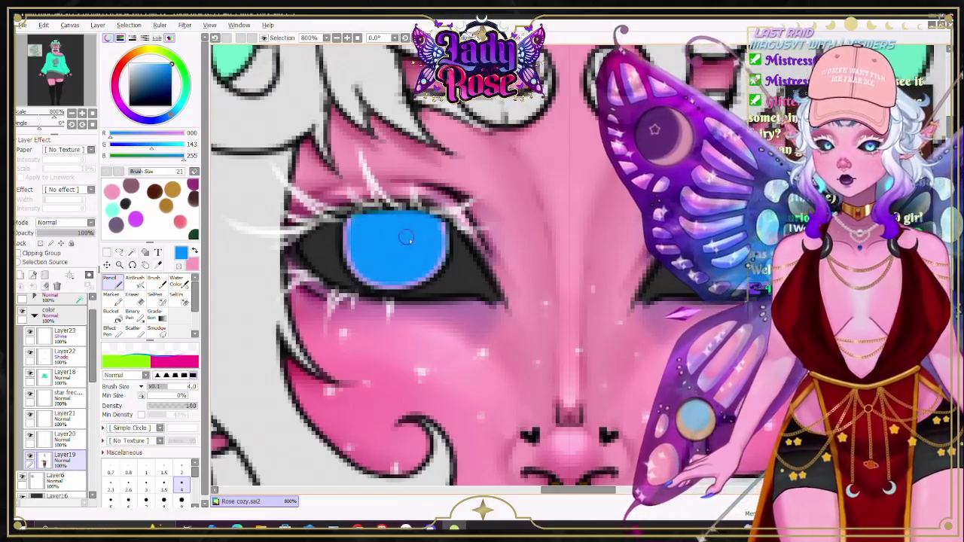
pyautogui.scroll(-2, 385, 241)
pyautogui.scroll(-2, 385, 241)
pyautogui.scroll(-3, 385, 241)
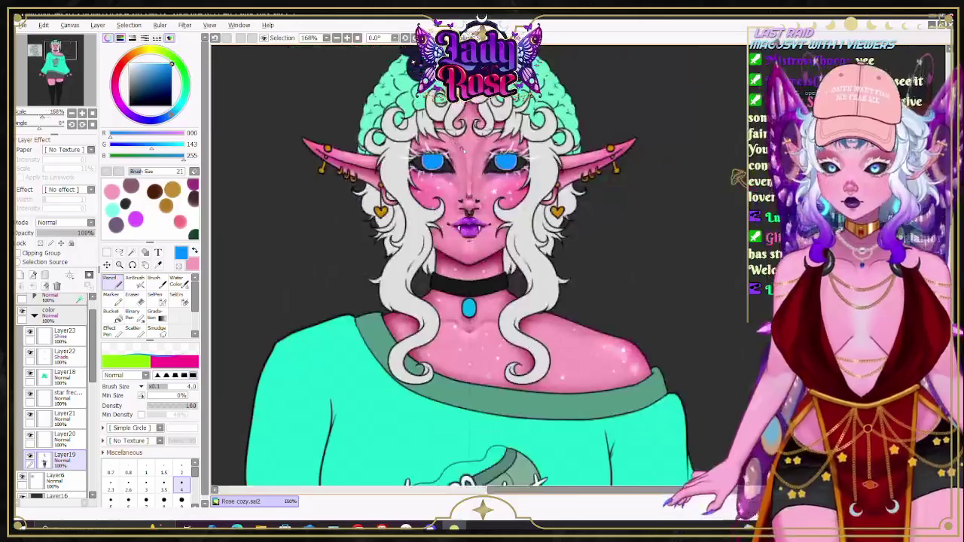
pyautogui.scroll(-2, 555, 190)
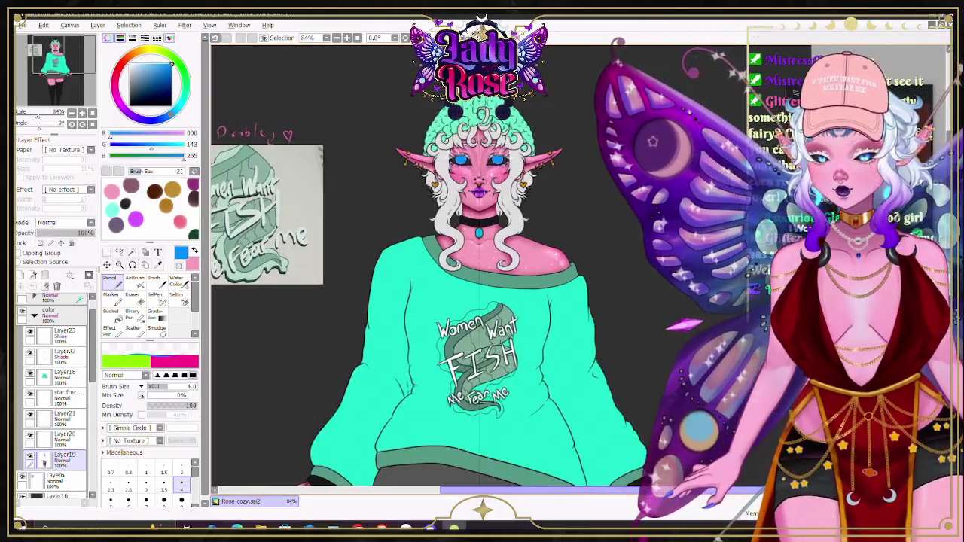
pyautogui.scroll(-2, 482, 263)
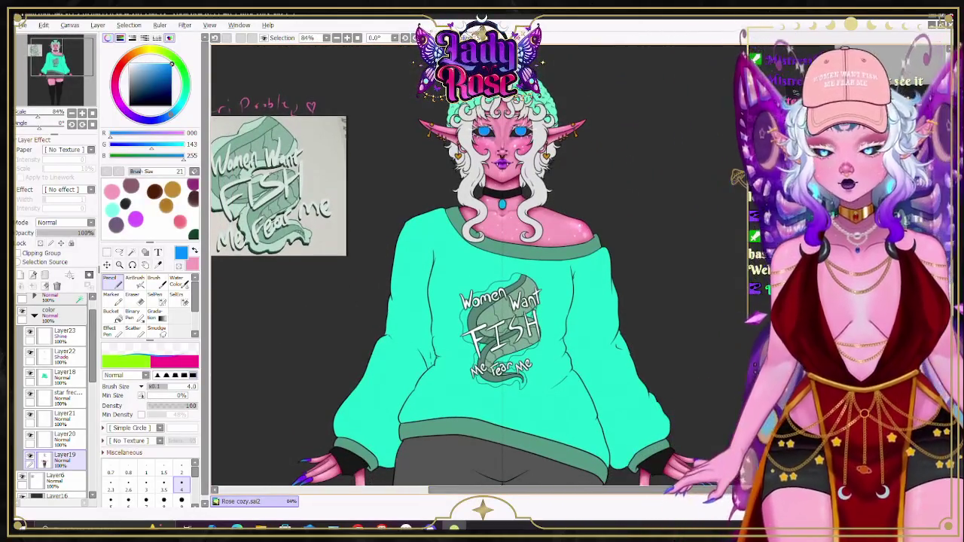
pyautogui.scroll(-2, 482, 263)
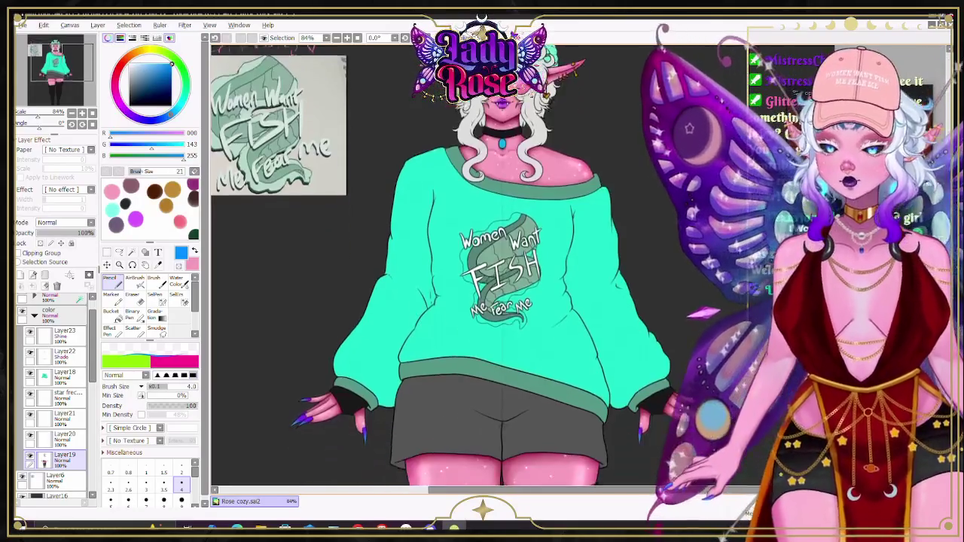
pyautogui.scroll(-4, 482, 264)
pyautogui.scroll(-5, 482, 264)
pyautogui.scroll(5, 482, 264)
pyautogui.scroll(7, 482, 264)
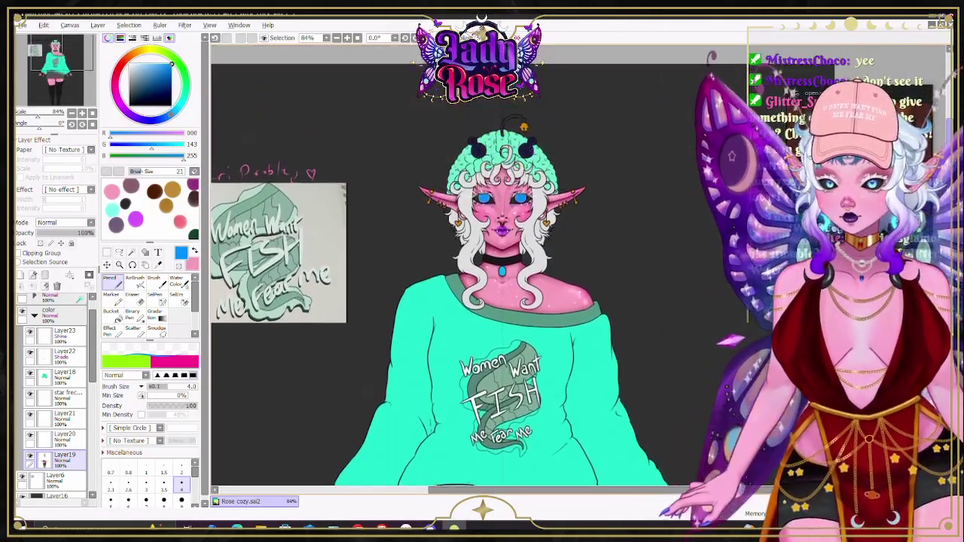
pyautogui.scroll(2, 483, 264)
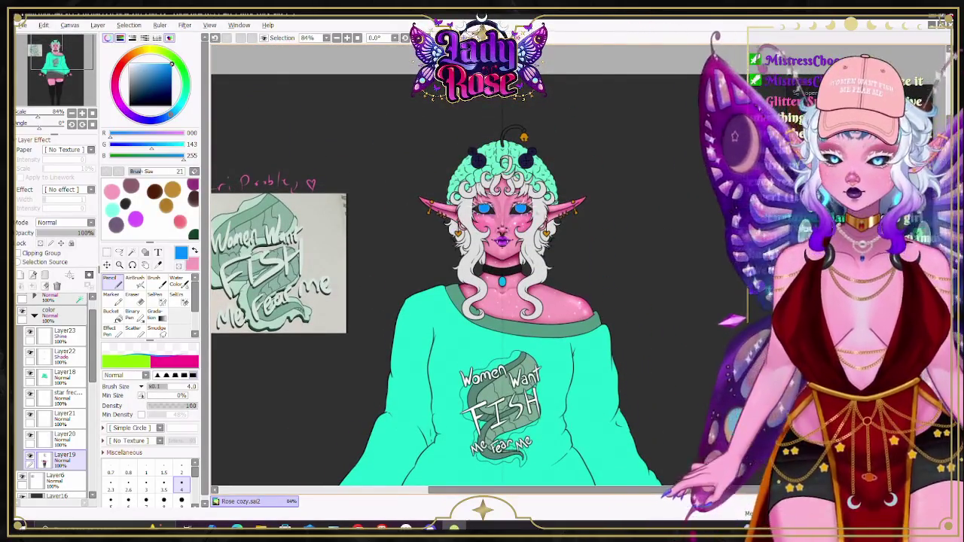
pyautogui.scroll(5, 527, 226)
pyautogui.scroll(2, 528, 226)
pyautogui.scroll(1, 527, 226)
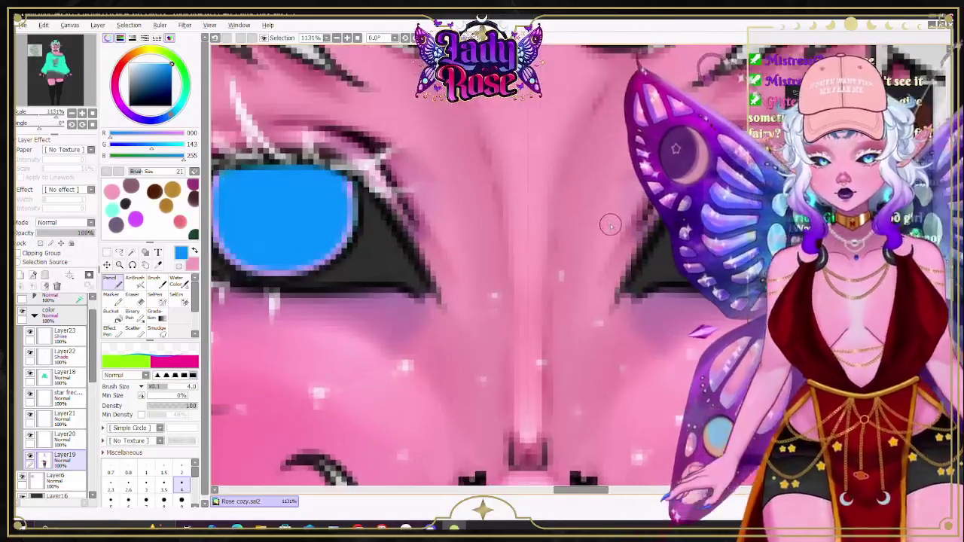
pyautogui.scroll(1, 527, 225)
pyautogui.click(132, 252)
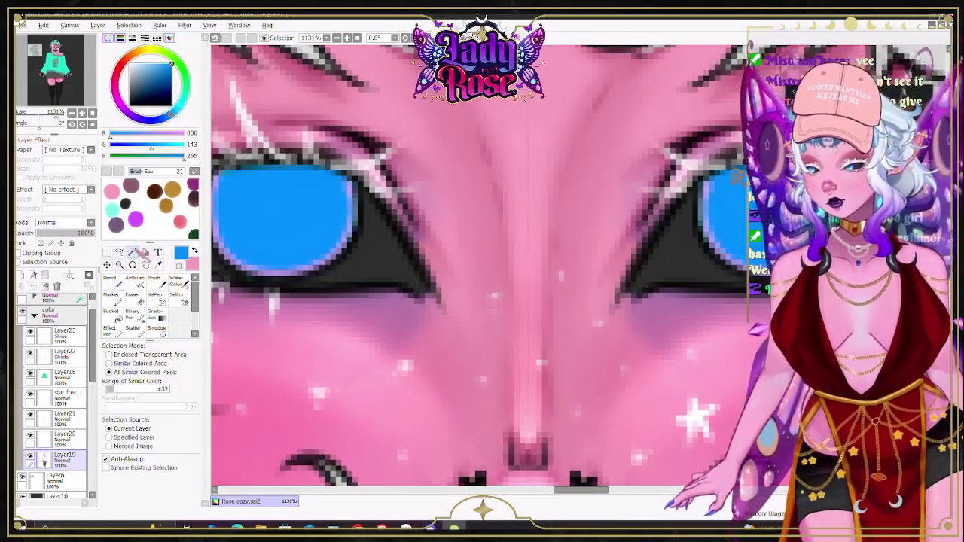
# Step: Select the left iris and airbrush dark navy-purple along its top at size 4
pyautogui.click(283, 215)
pyautogui.hscroll(-3, 590, 469)
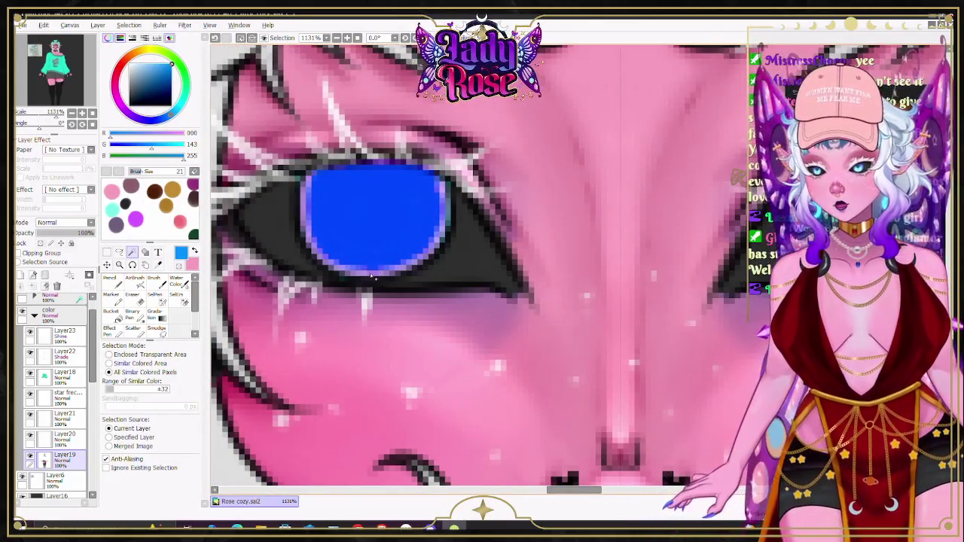
pyautogui.click(163, 118)
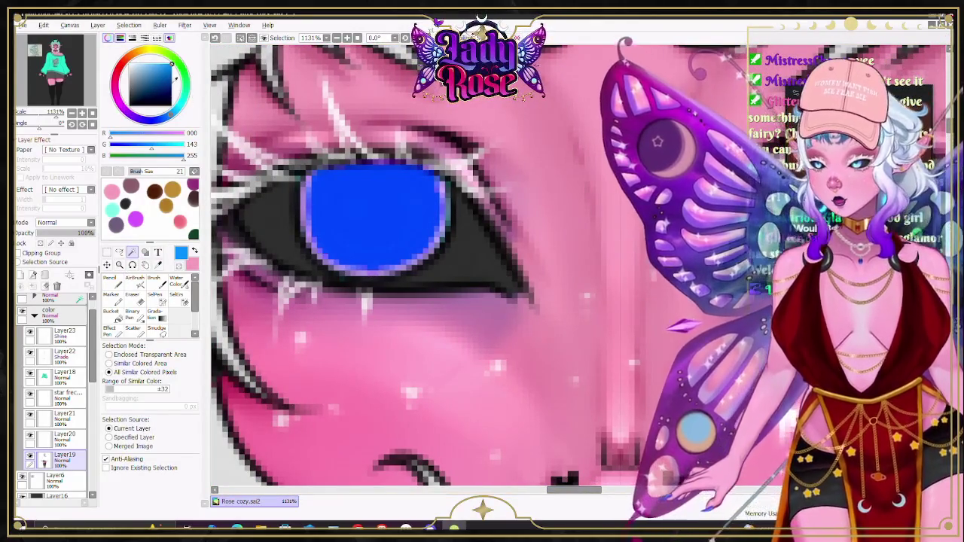
pyautogui.click(168, 85)
pyautogui.click(134, 280)
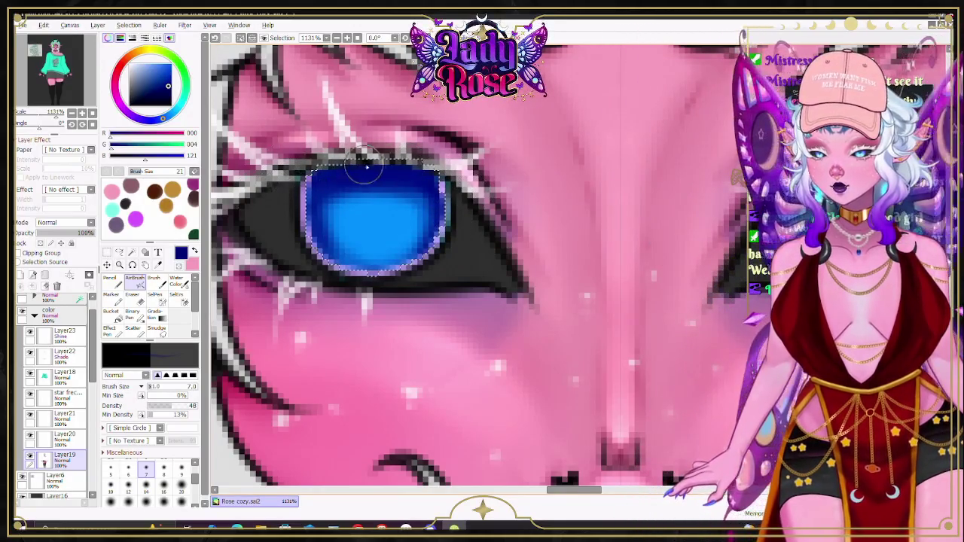
pyautogui.moveTo(162, 118); pyautogui.dragTo(135, 117)
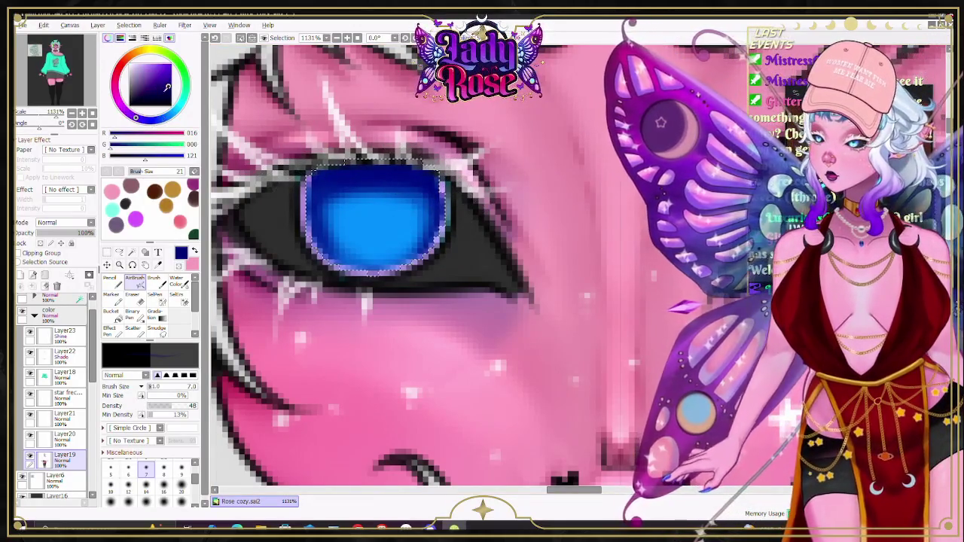
pyautogui.click(181, 469)
pyautogui.press('[')
pyautogui.press('[')
pyautogui.press('[')
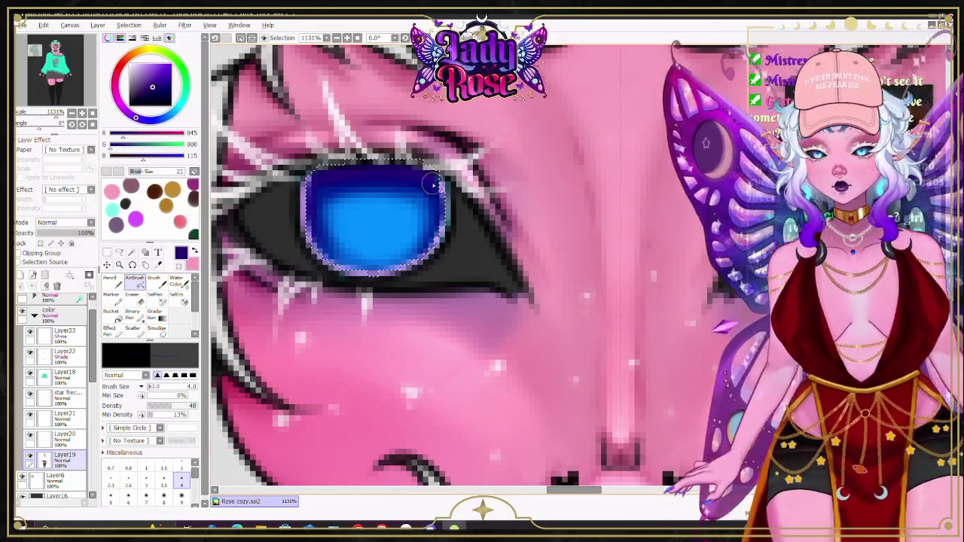
# Step: Airbrush vivid bright cyan across the lower half of the iris
pyautogui.click(150, 117)
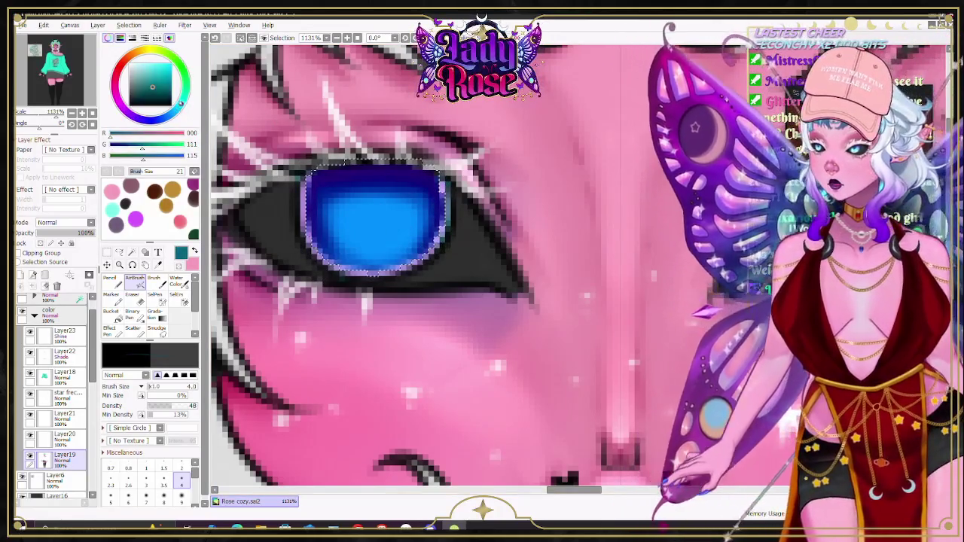
pyautogui.moveTo(152, 87); pyautogui.dragTo(172, 66)
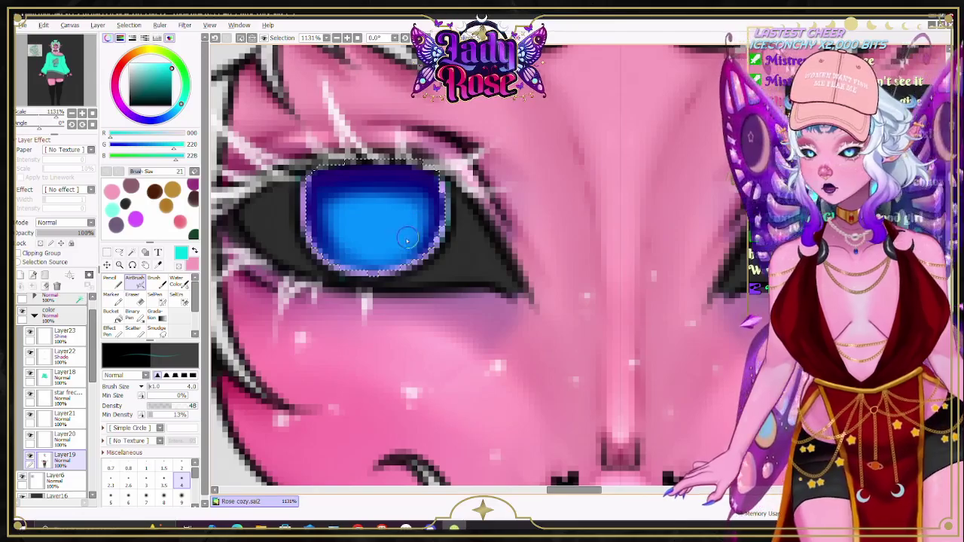
pyautogui.moveTo(359, 254); pyautogui.dragTo(409, 235)
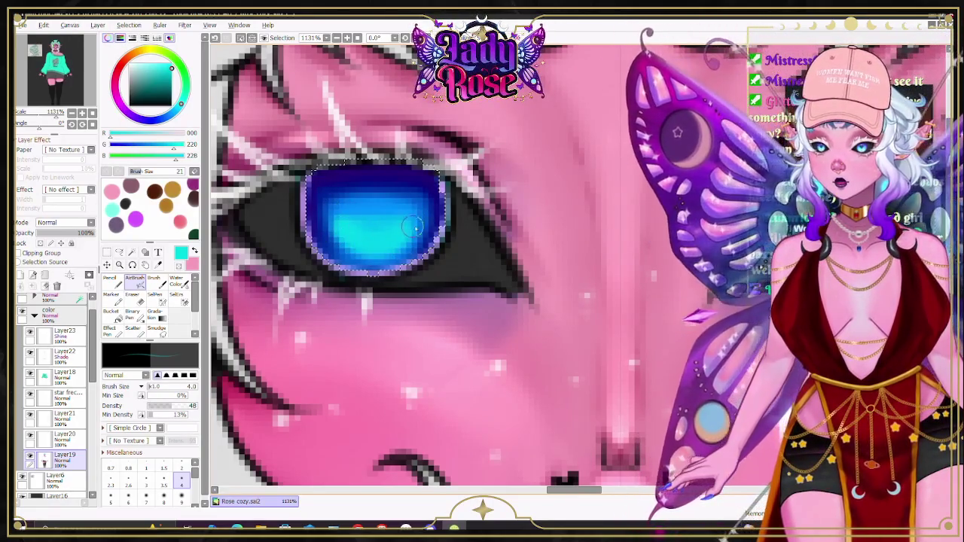
pyautogui.scroll(-5, 369, 192)
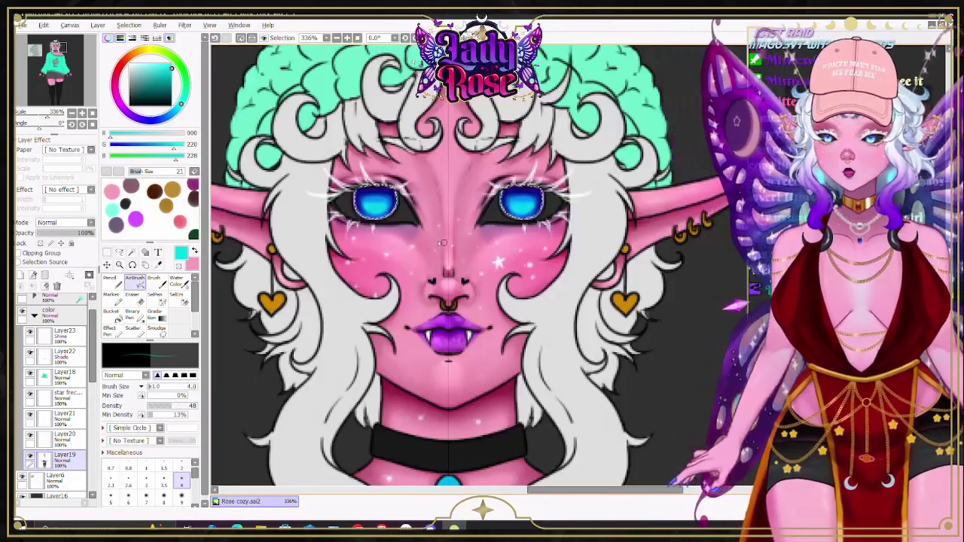
# Step: After briefly trying Water Color, set pale yellow (255, 240, 157) with a size 2 Pencil
pyautogui.scroll(4, 374, 209)
pyautogui.scroll(2, 413, 134)
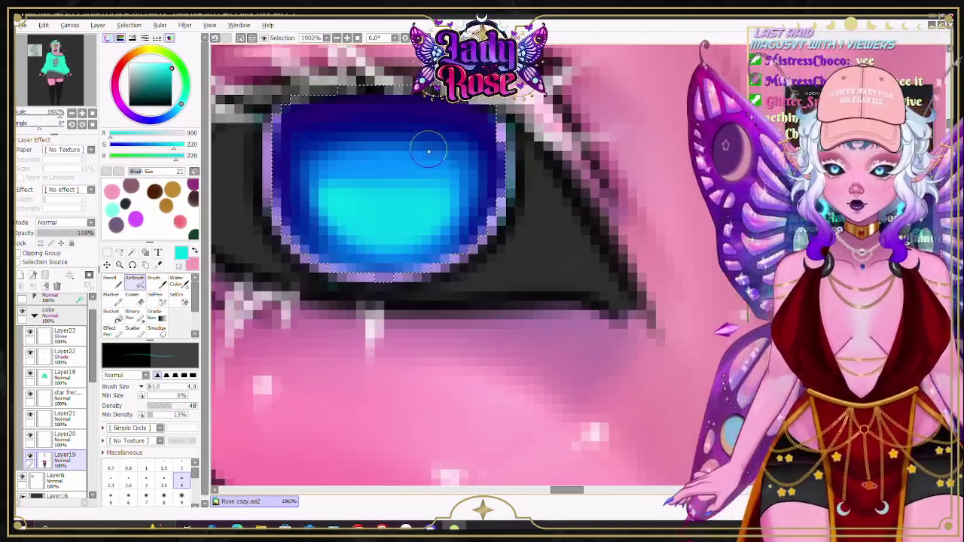
pyautogui.press('b')
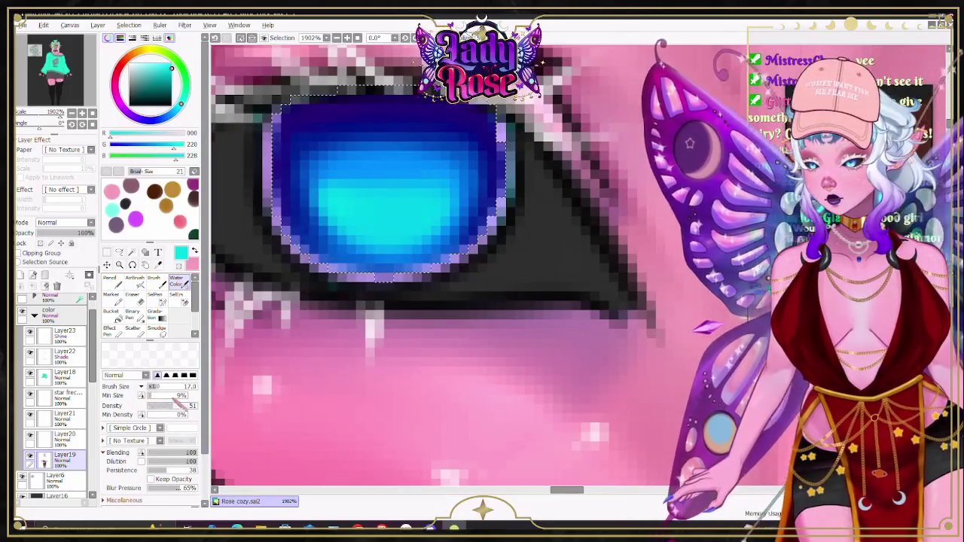
pyautogui.press('[')
pyautogui.press('[')
pyautogui.press('[')
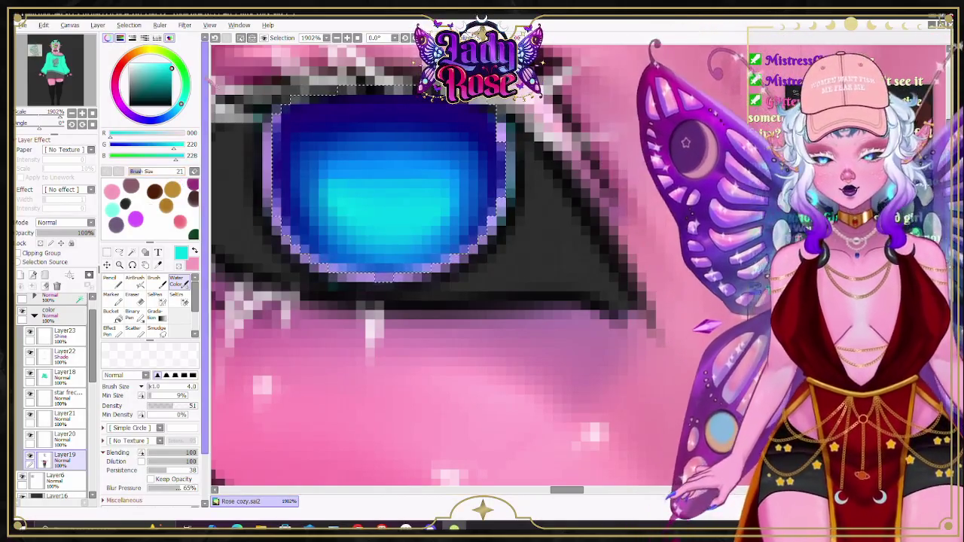
pyautogui.press('x')
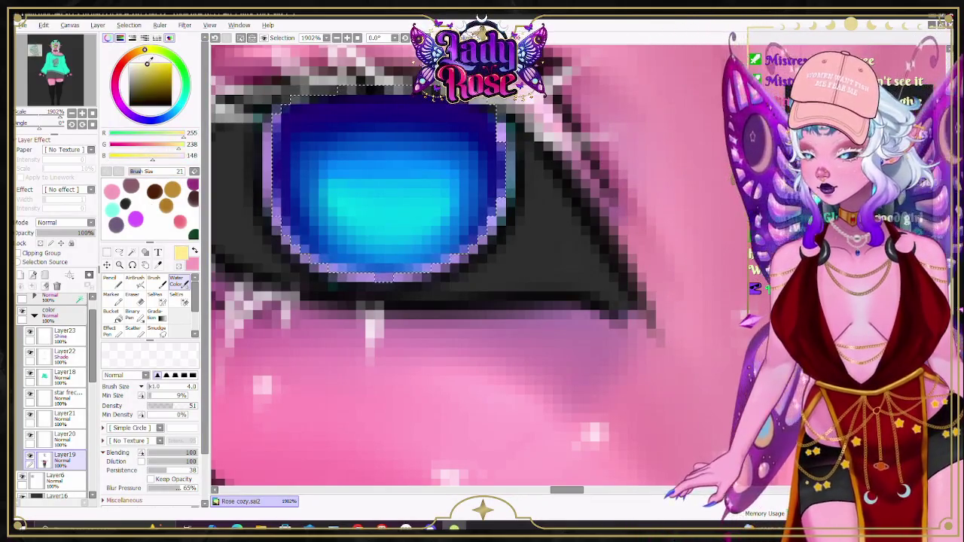
pyautogui.press('n')
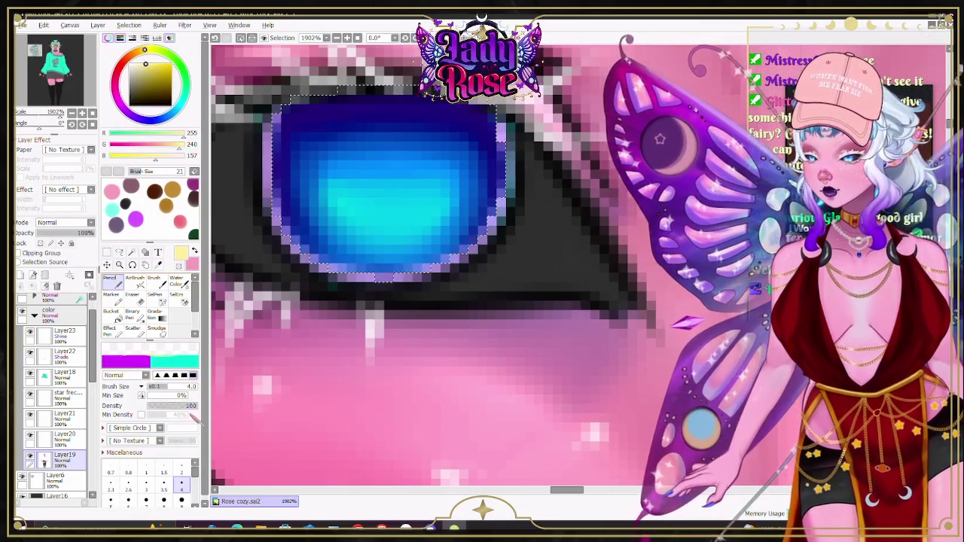
pyautogui.press('[')
pyautogui.press('[')
pyautogui.press('[')
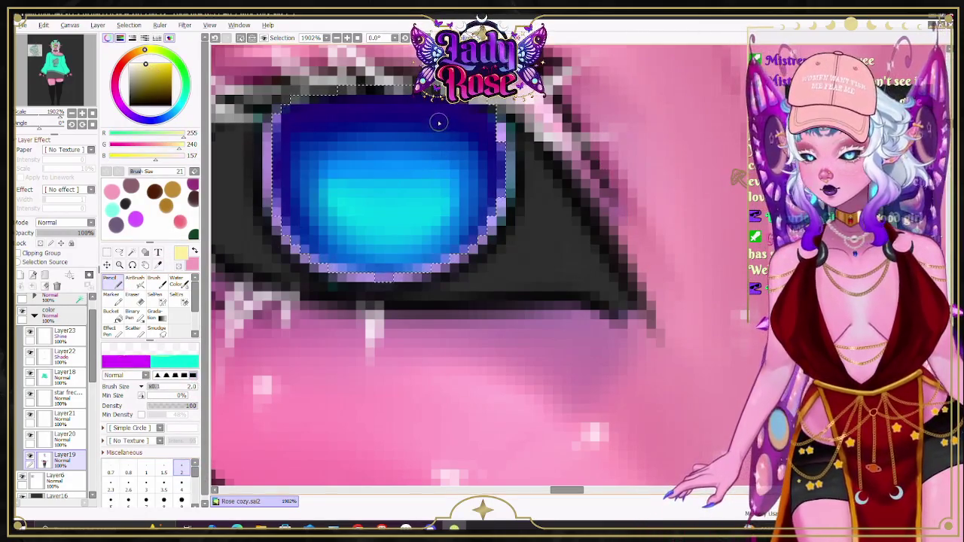
# Step: Dot tiny pale yellow star sparkles across the blue iris
pyautogui.moveTo(436, 136); pyautogui.dragTo(439, 128)
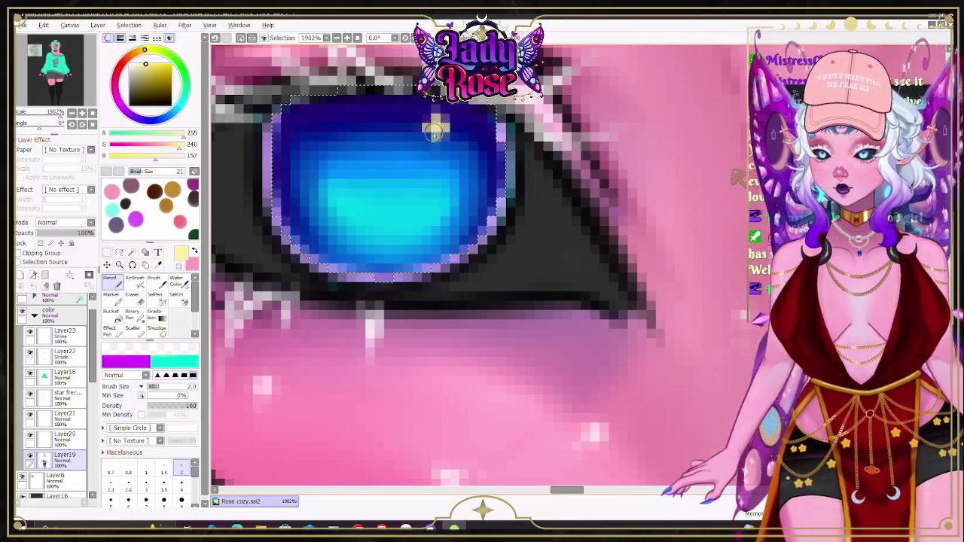
pyautogui.click(359, 192)
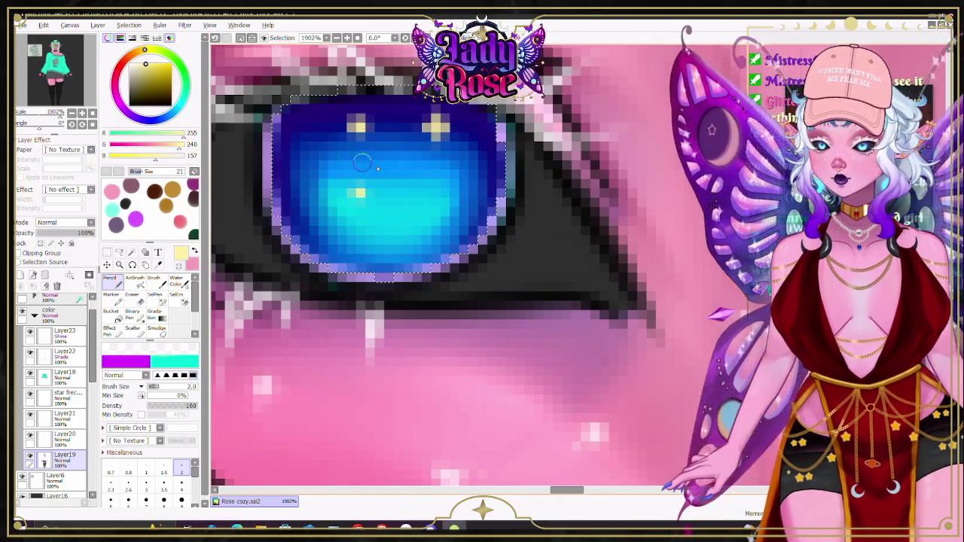
pyautogui.click(357, 126)
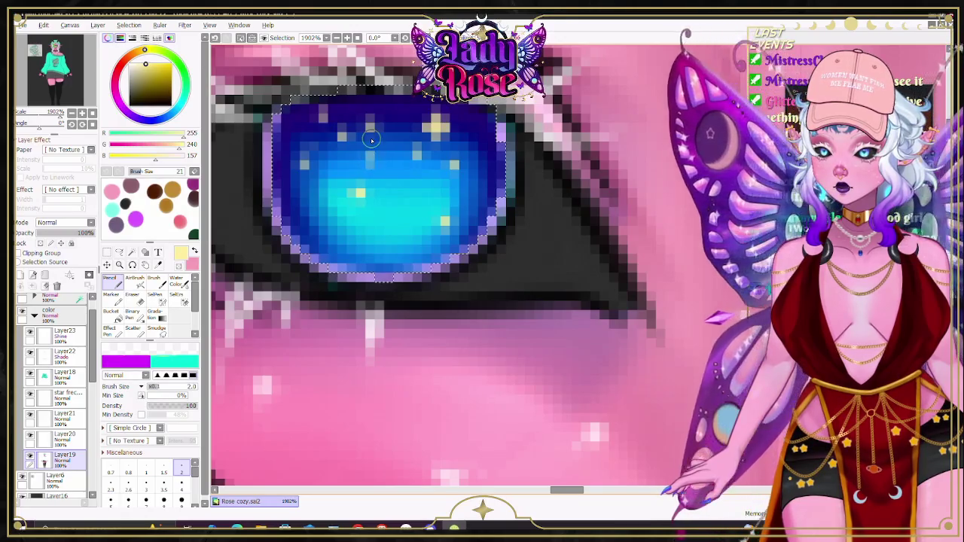
pyautogui.scroll(-1, 372, 140)
pyautogui.scroll(-2, 371, 140)
pyautogui.scroll(-2, 372, 140)
pyautogui.scroll(4, 366, 156)
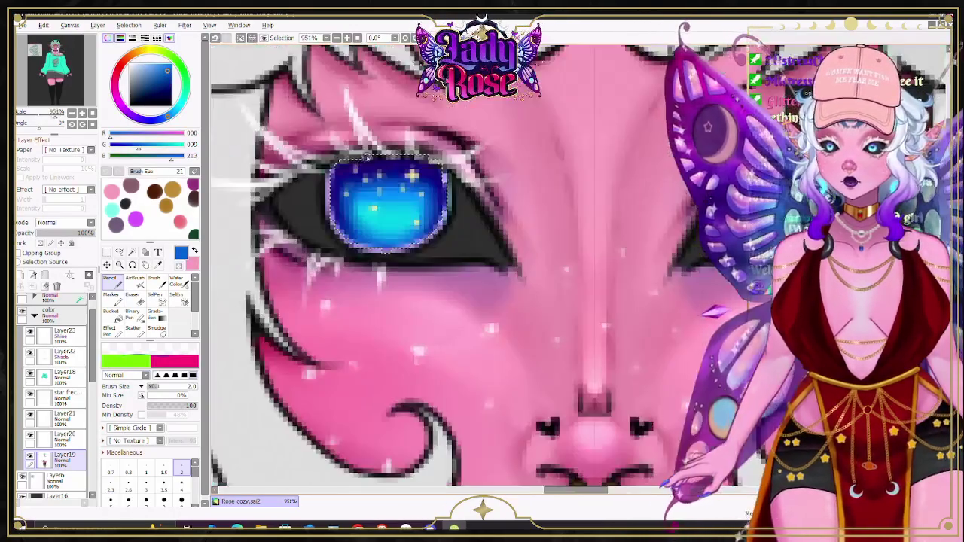
pyautogui.scroll(3, 367, 156)
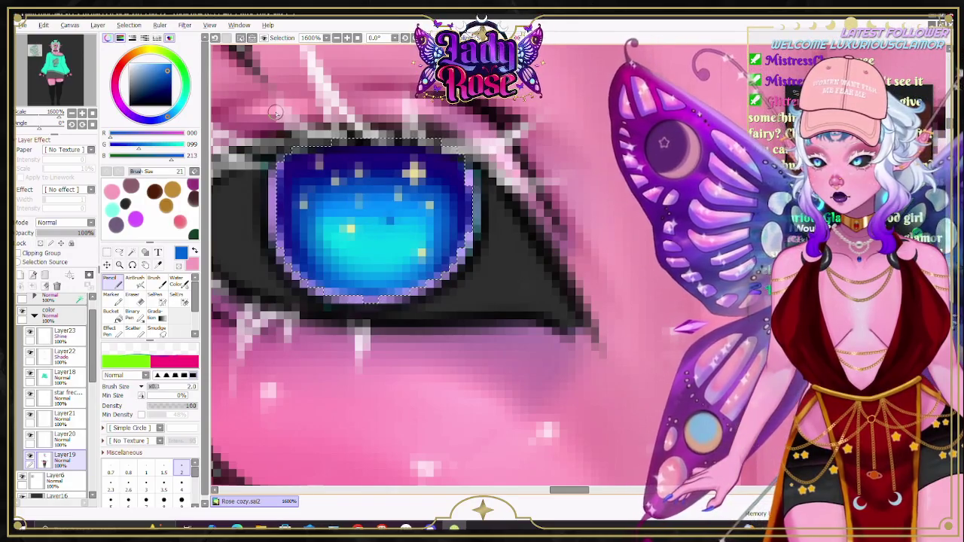
# Step: Eyedropper the pale yellow from the iris and add Layer24 above Layer19
pyautogui.keyDown('alt'); pyautogui.click(413, 173); pyautogui.keyUp('alt')
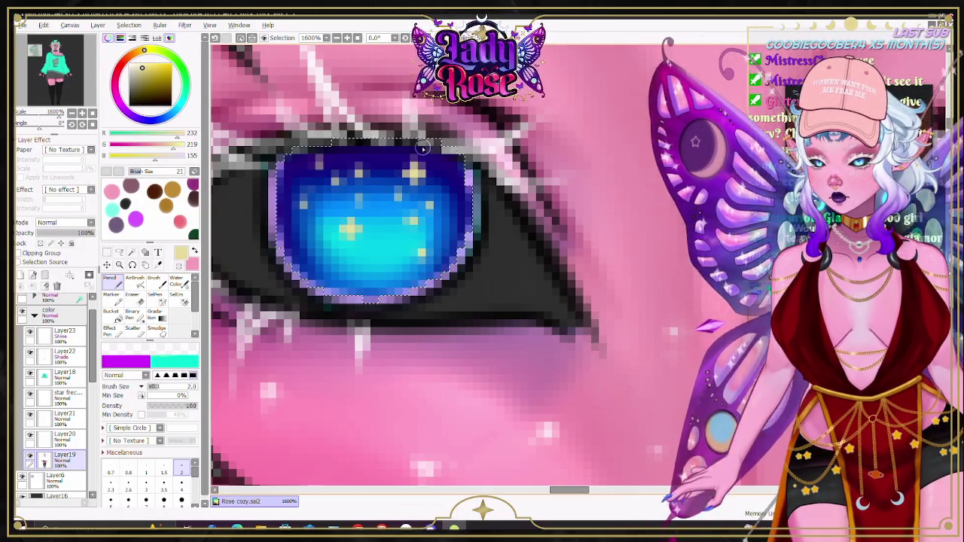
pyautogui.scroll(-5, 424, 148)
pyautogui.scroll(-5, 452, 173)
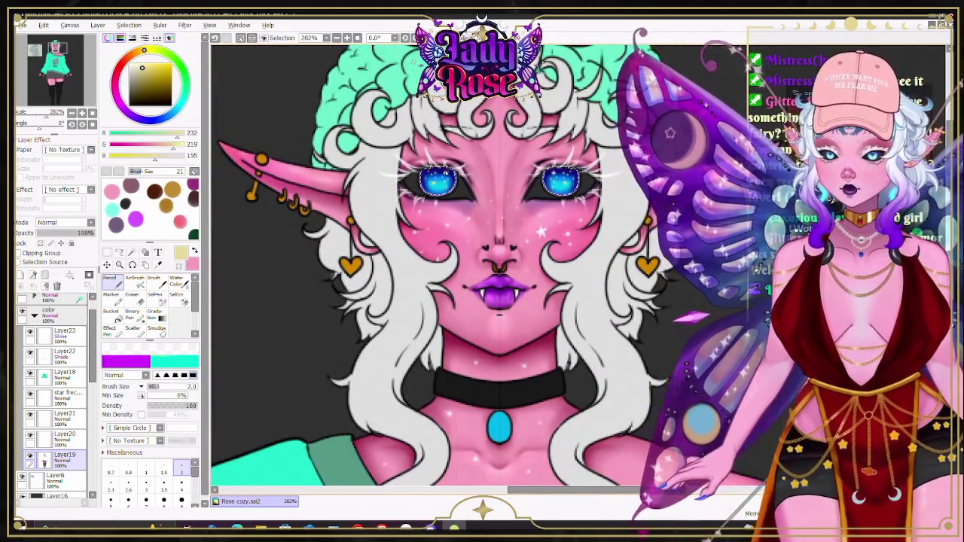
pyautogui.scroll(3, 439, 166)
pyautogui.scroll(2, 493, 173)
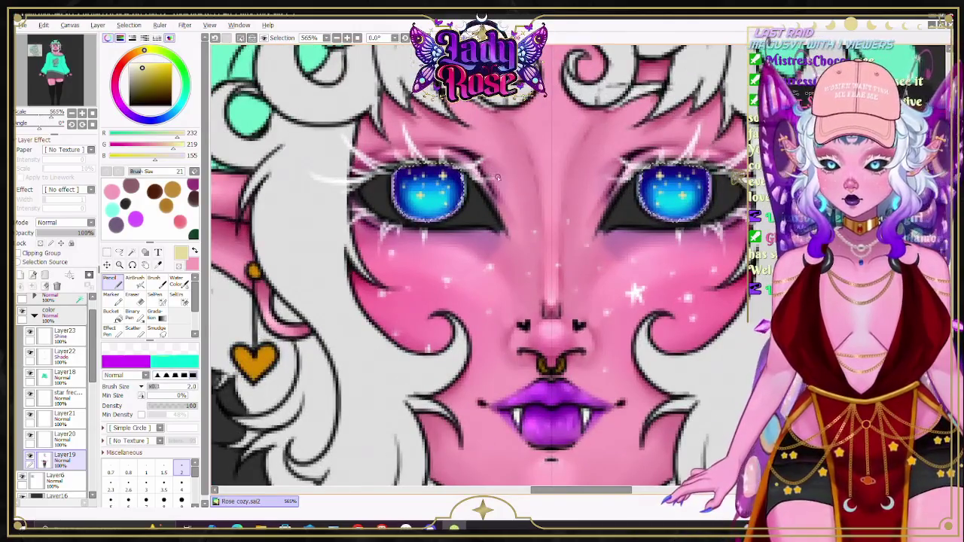
pyautogui.scroll(2, 475, 185)
pyautogui.scroll(2, 454, 198)
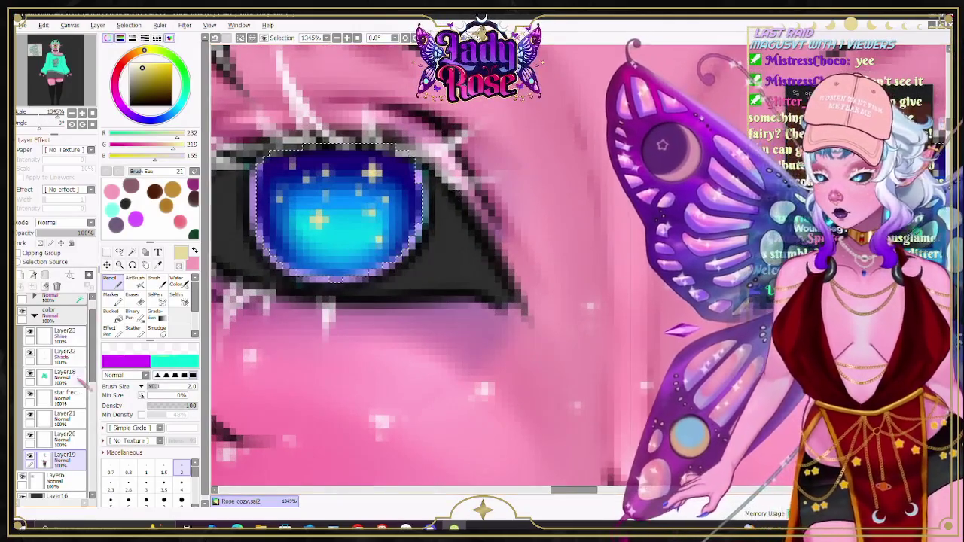
pyautogui.click(21, 275)
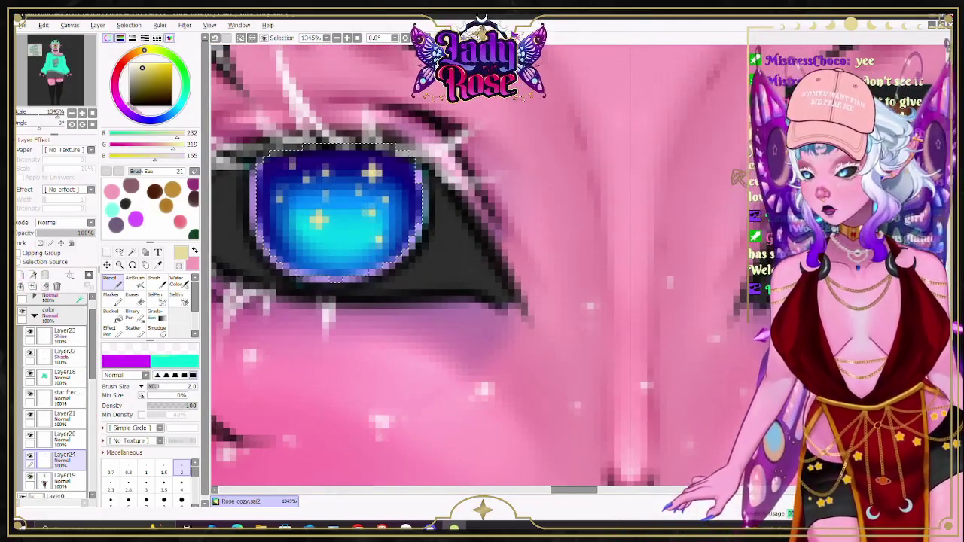
# Step: Draw a bright pink-magenta heart in the left iris with a size 2 pencil
pyautogui.click(125, 113)
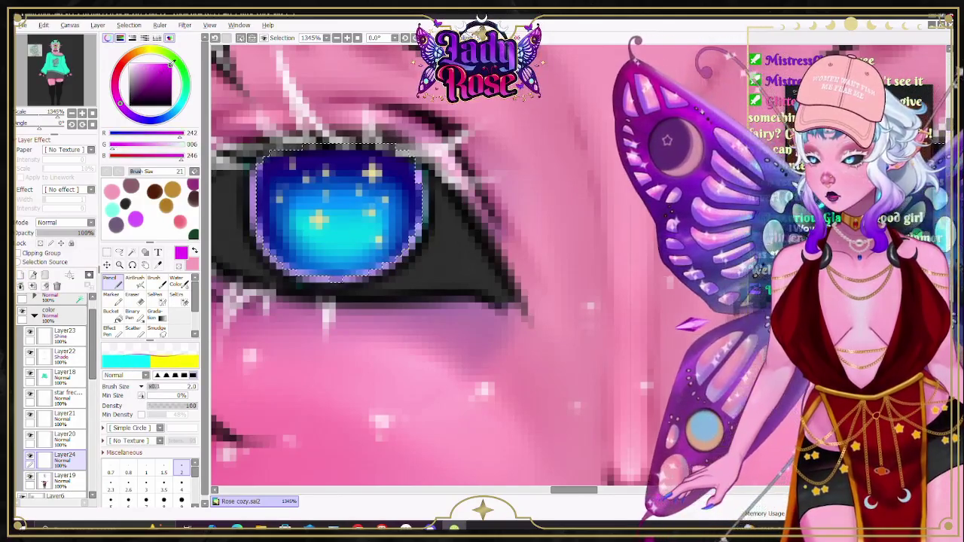
pyautogui.click(168, 64)
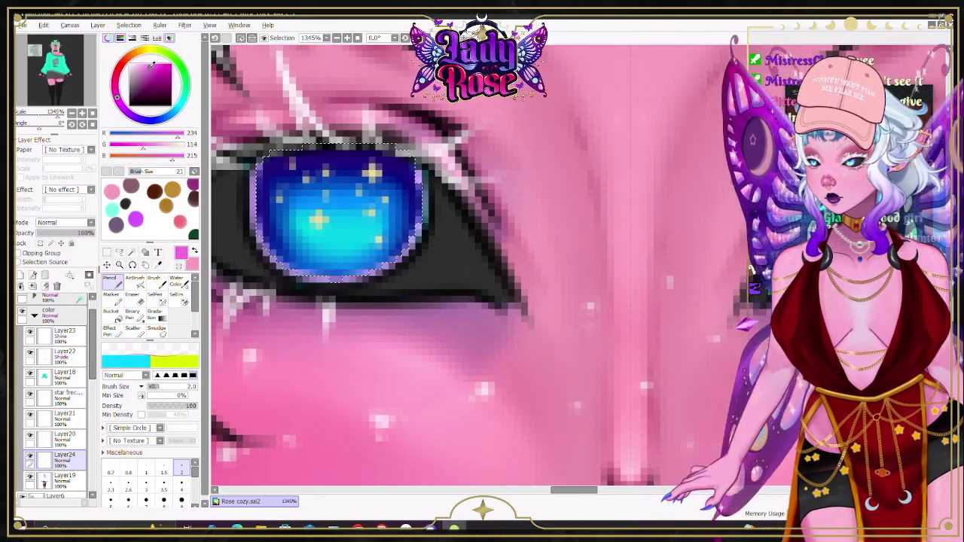
pyautogui.scroll(-1, 151, 482)
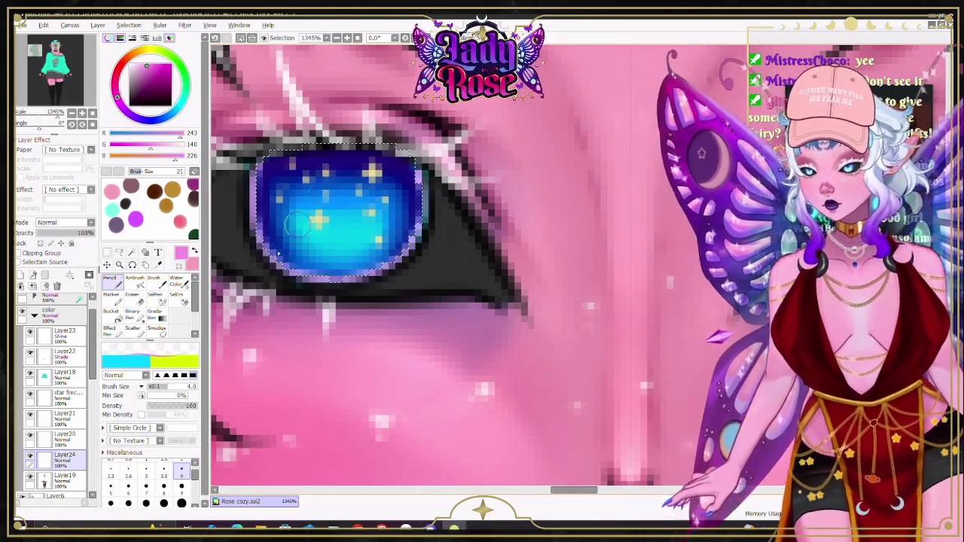
pyautogui.click(180, 479)
pyautogui.scroll(1, 190, 474)
pyautogui.click(181, 468)
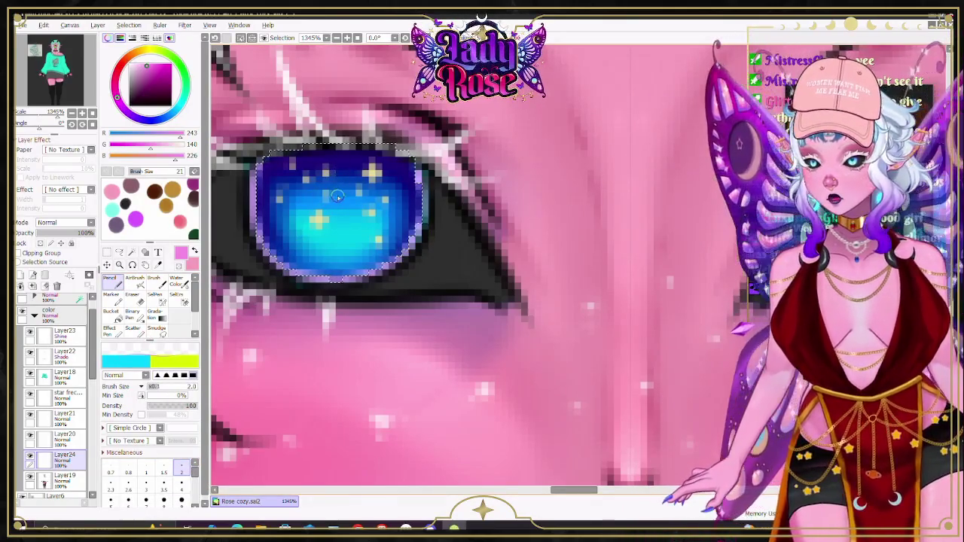
pyautogui.moveTo(343, 190); pyautogui.dragTo(343, 231)
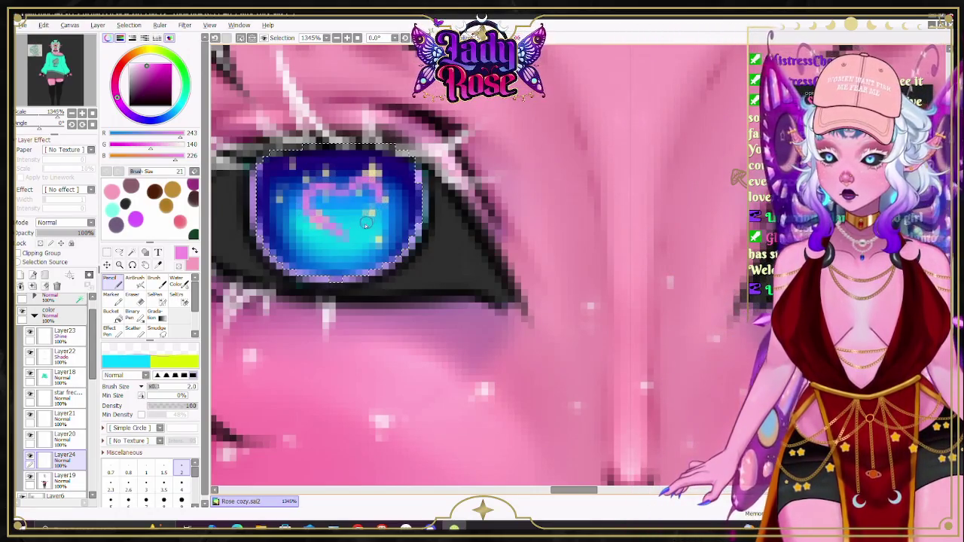
pyautogui.hotkey('ctrl', 'z')
pyautogui.hotkey('ctrl', 'z')
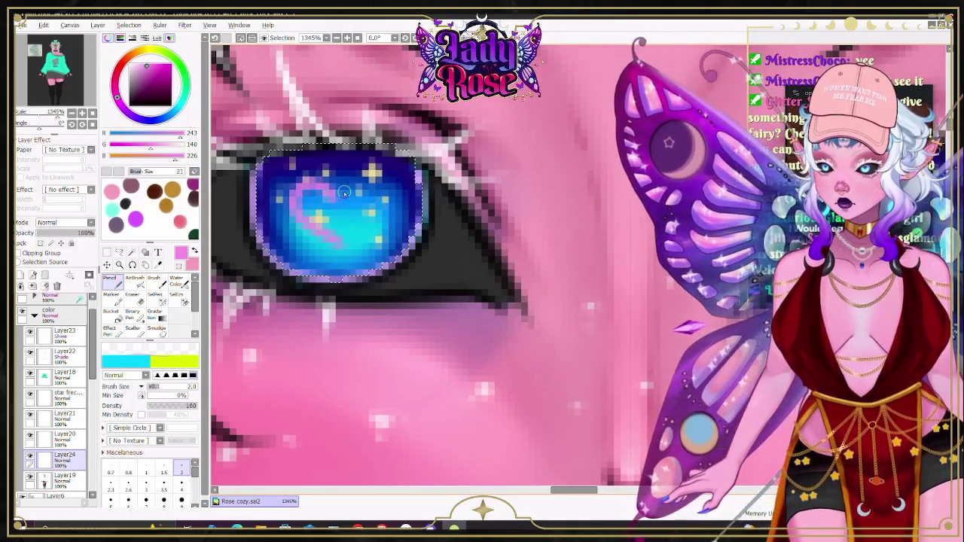
pyautogui.moveTo(343, 192); pyautogui.dragTo(375, 213)
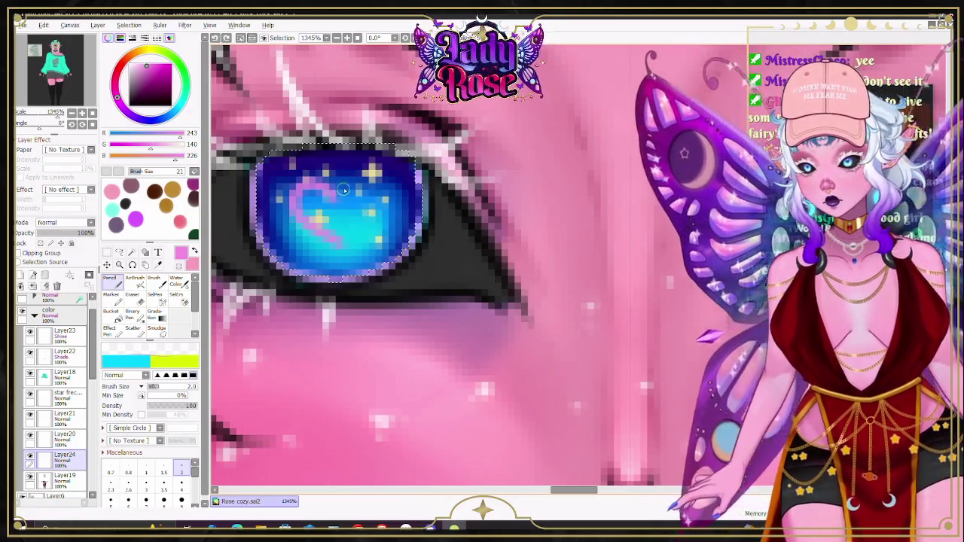
pyautogui.moveTo(336, 199); pyautogui.dragTo(361, 229)
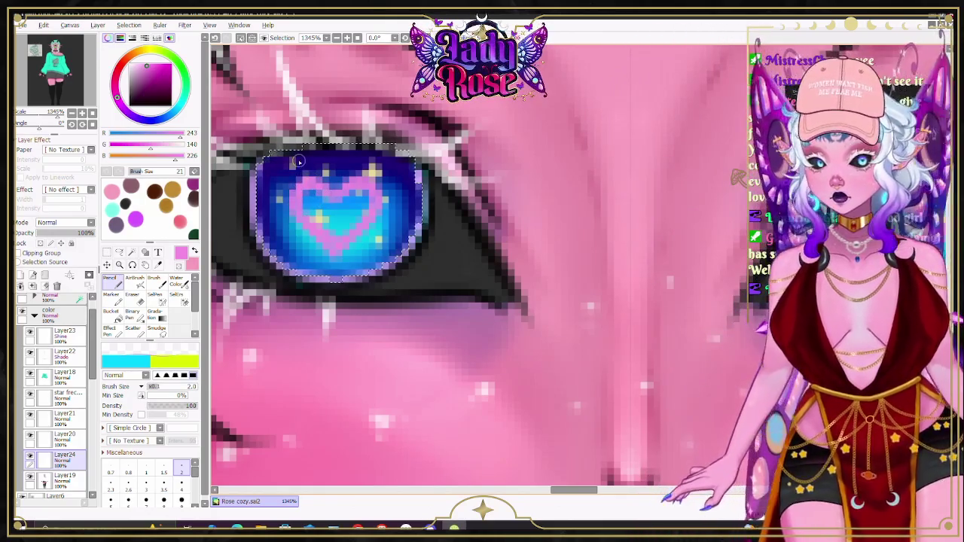
# Step: Try Multiply, then set Layer24's blend mode to Overlay
pyautogui.scroll(-4, 385, 184)
pyautogui.scroll(5, 408, 176)
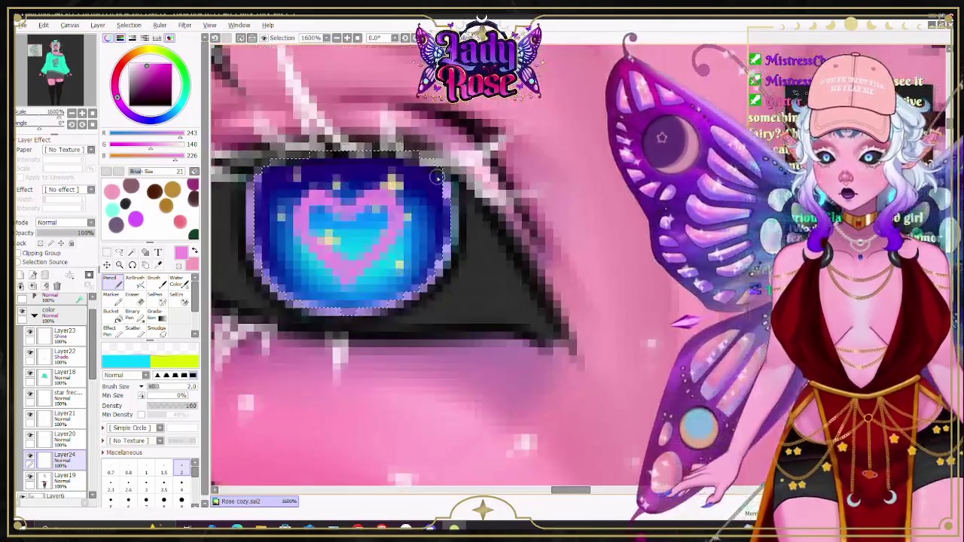
pyautogui.click(67, 222)
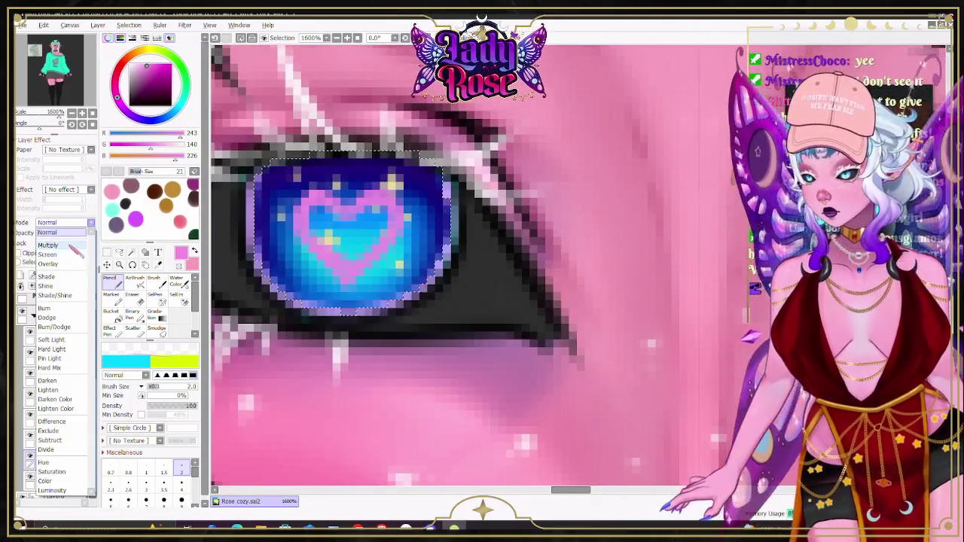
pyautogui.click(75, 247)
pyautogui.click(66, 222)
pyautogui.click(49, 263)
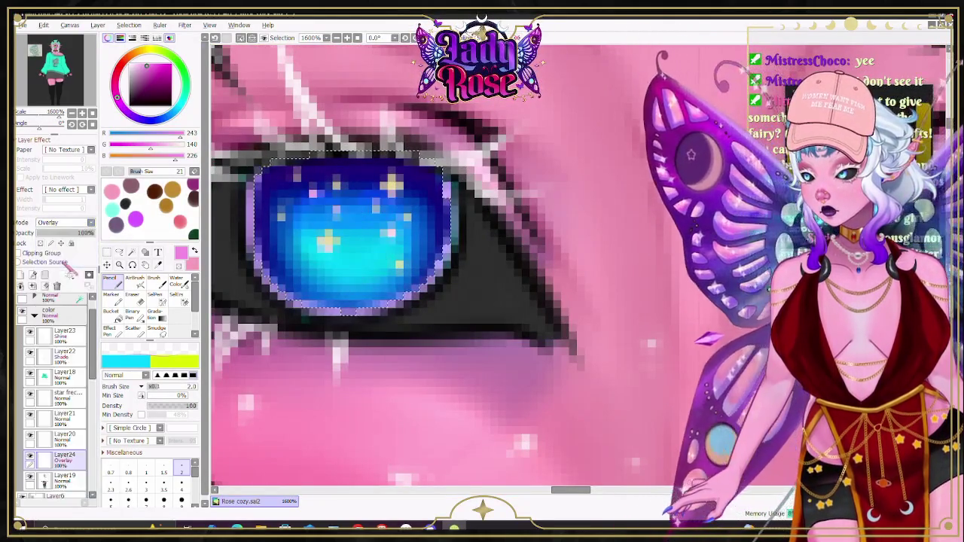
# Step: Set Layer24 to Screen blending at 82% opacity
pyautogui.click(66, 222)
pyautogui.click(68, 254)
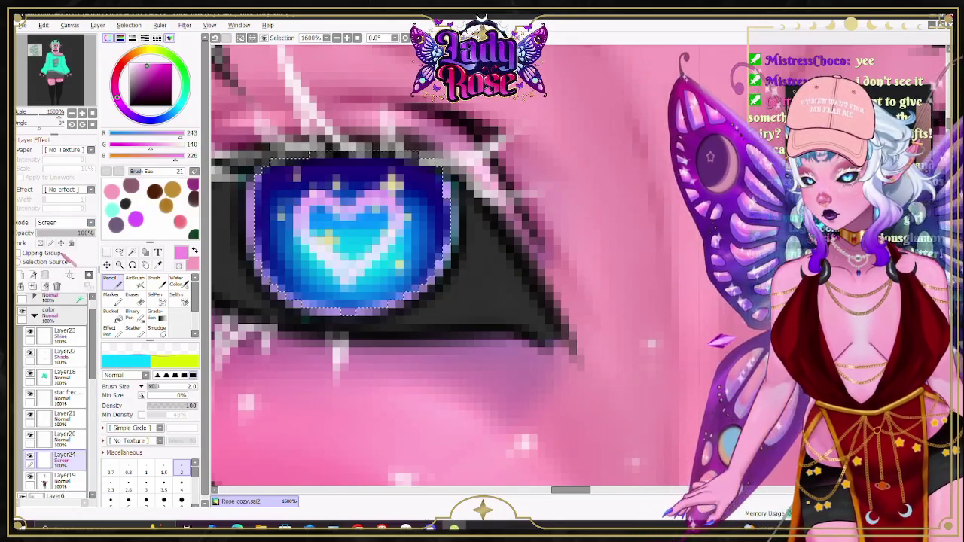
pyautogui.moveTo(84, 232); pyautogui.dragTo(91, 233)
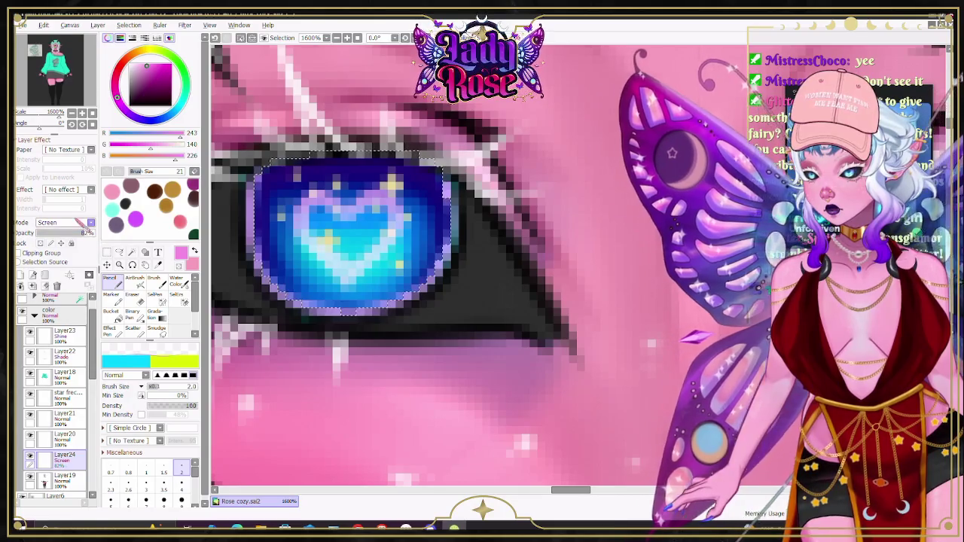
pyautogui.scroll(-2, 512, 261)
pyautogui.scroll(-1, 512, 262)
pyautogui.scroll(-1, 513, 262)
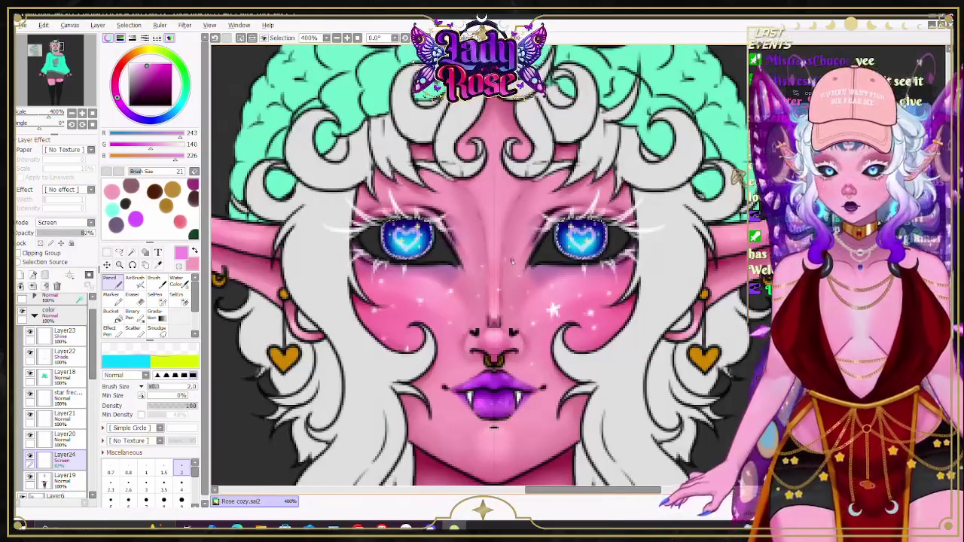
pyautogui.scroll(-2, 512, 262)
pyautogui.scroll(4, 490, 268)
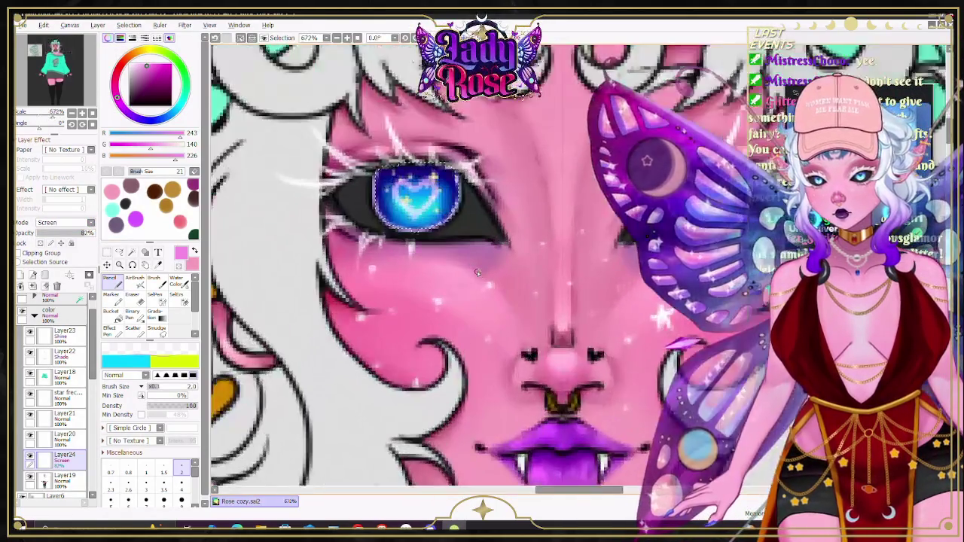
pyautogui.scroll(-1, 477, 270)
pyautogui.scroll(-2, 467, 272)
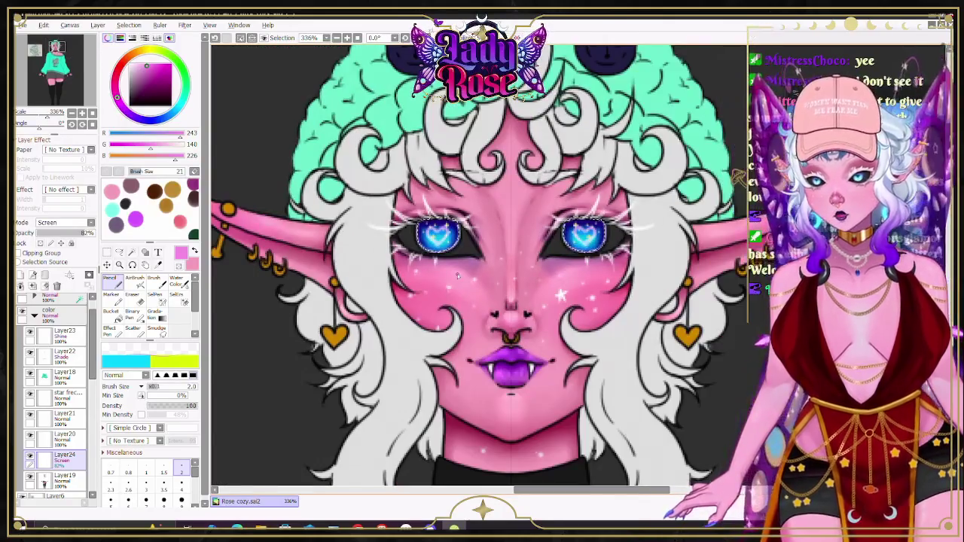
pyautogui.scroll(-2, 448, 270)
pyautogui.scroll(4, 448, 283)
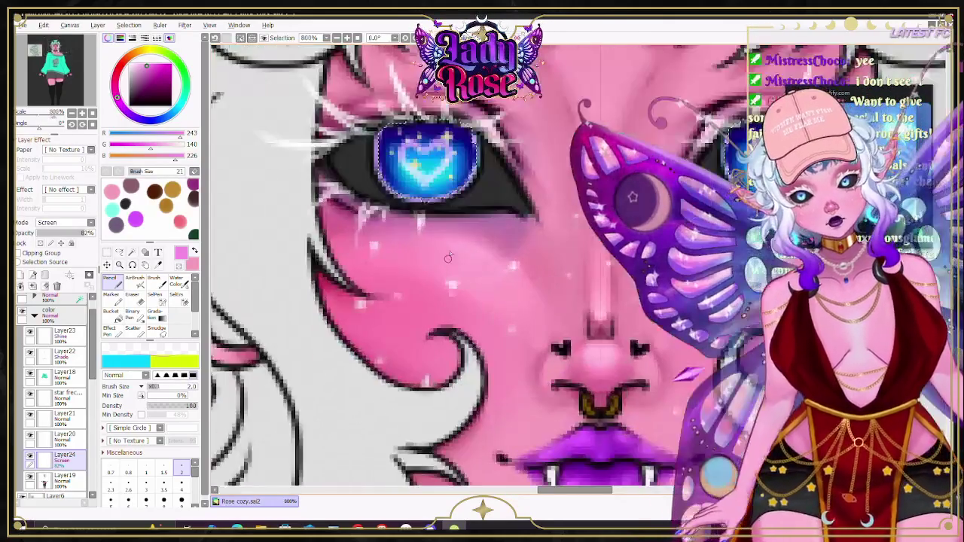
pyautogui.scroll(2, 448, 283)
# Step: Soften the heart's centre with the AirBrush, then return to the size 2 Pencil
pyautogui.press('e')
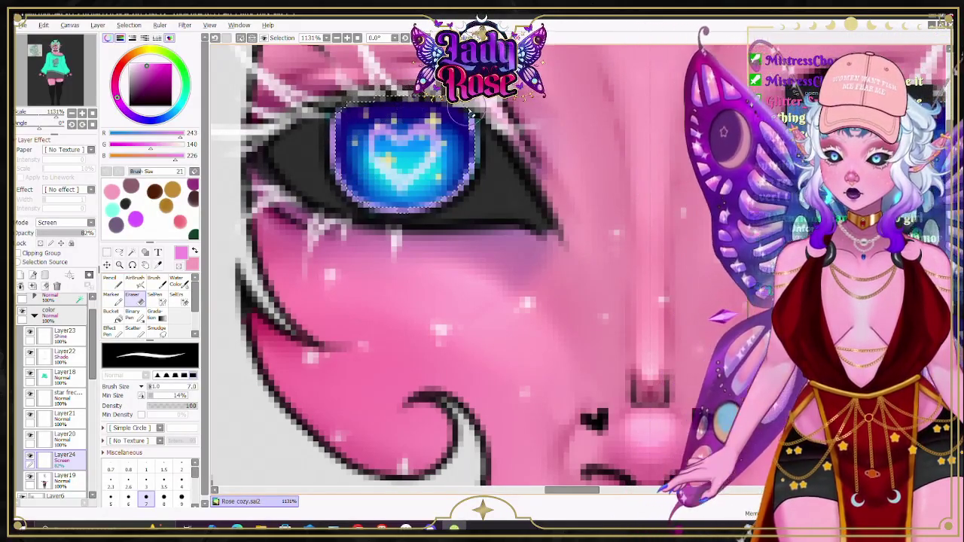
pyautogui.press('n')
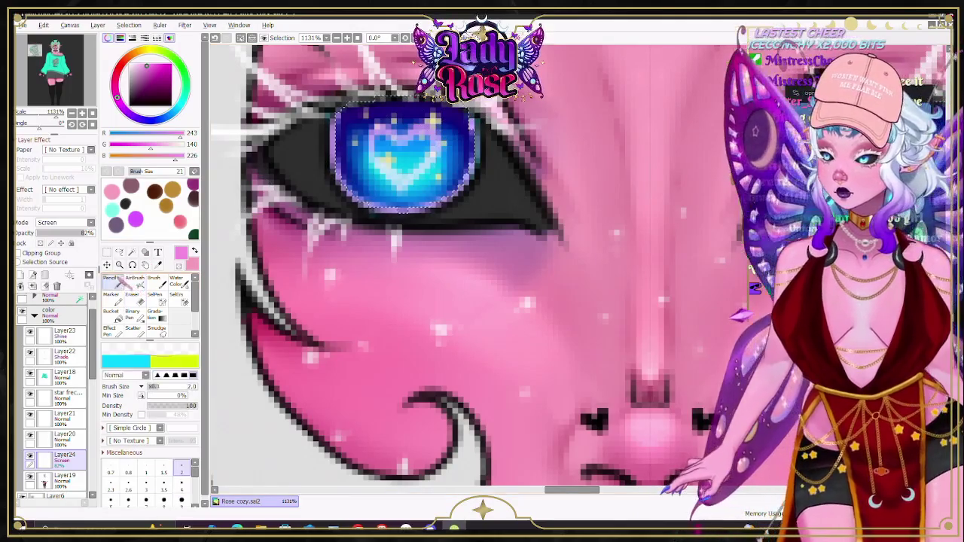
pyautogui.press('v')
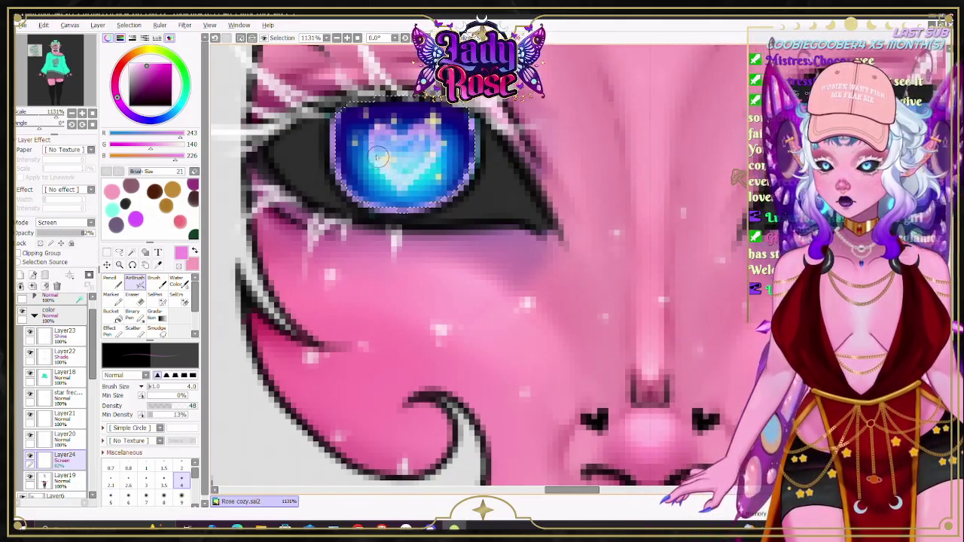
pyautogui.scroll(3, 392, 128)
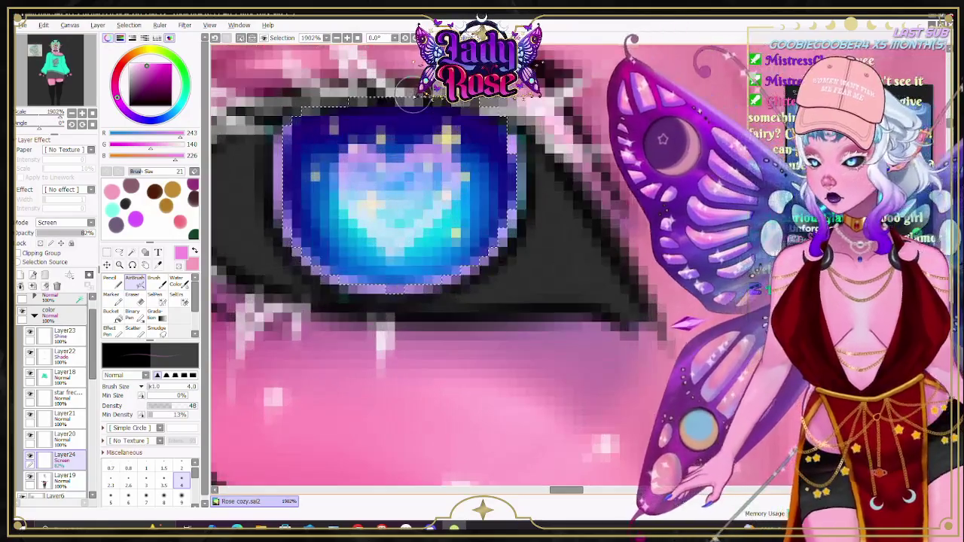
pyautogui.press('n')
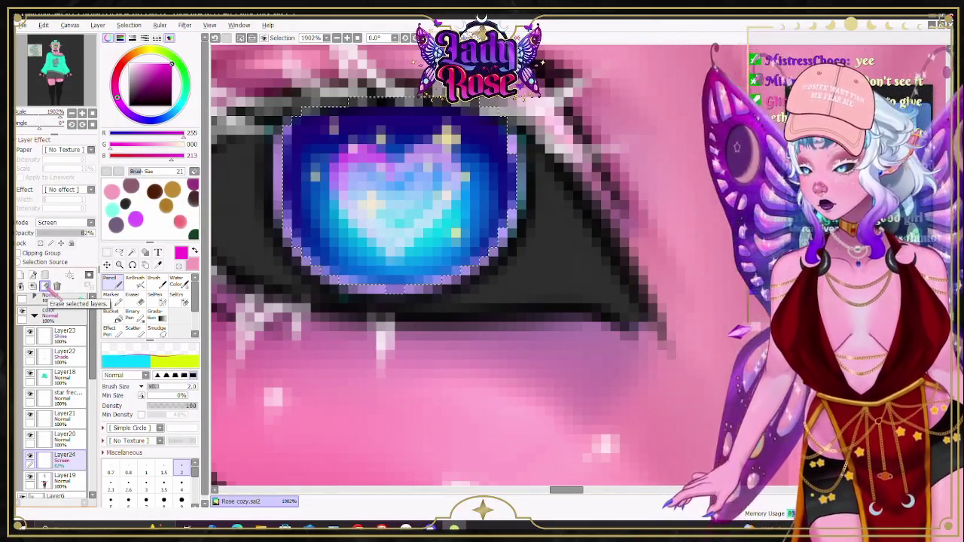
# Step: Clear the heart layer and paint pink-purple strokes across the upper iris
pyautogui.click(45, 287)
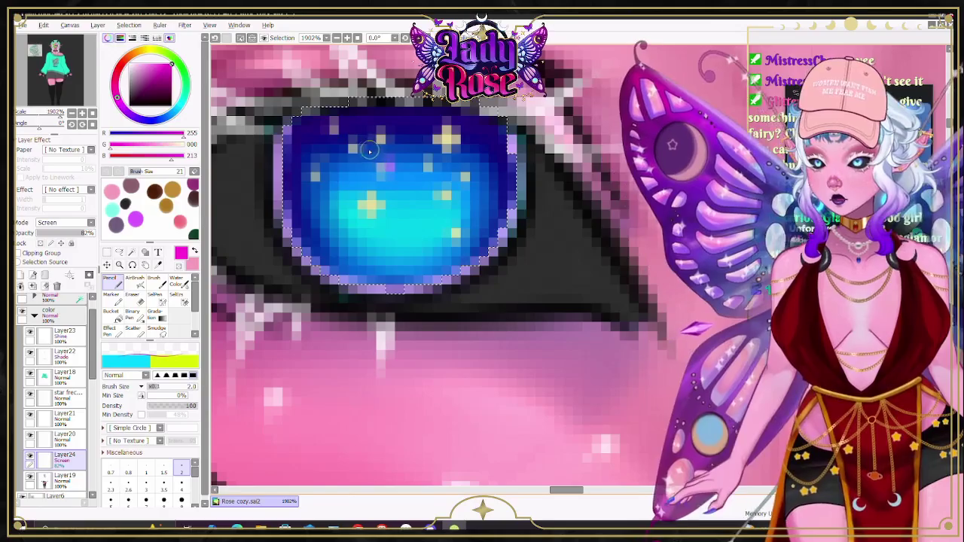
pyautogui.moveTo(369, 151); pyautogui.dragTo(340, 155)
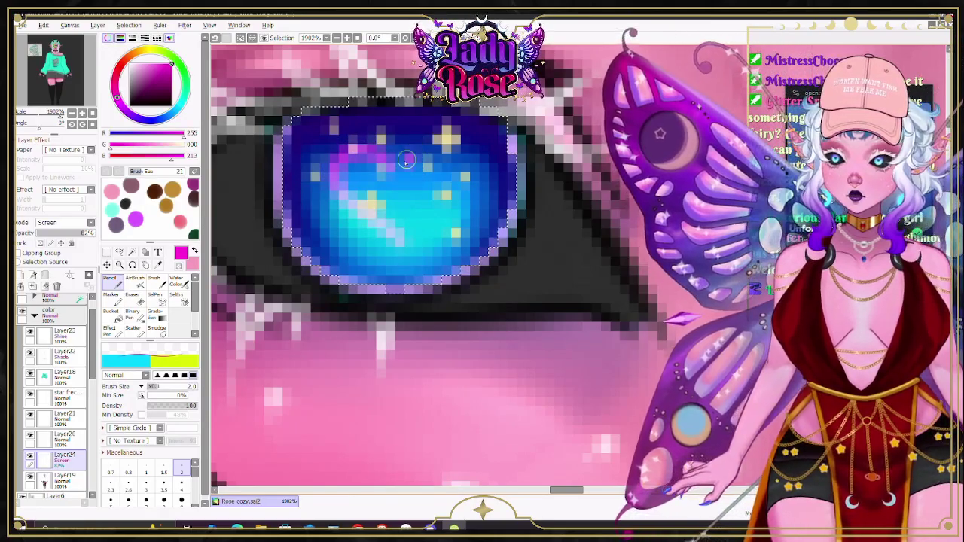
pyautogui.moveTo(406, 155); pyautogui.dragTo(432, 154)
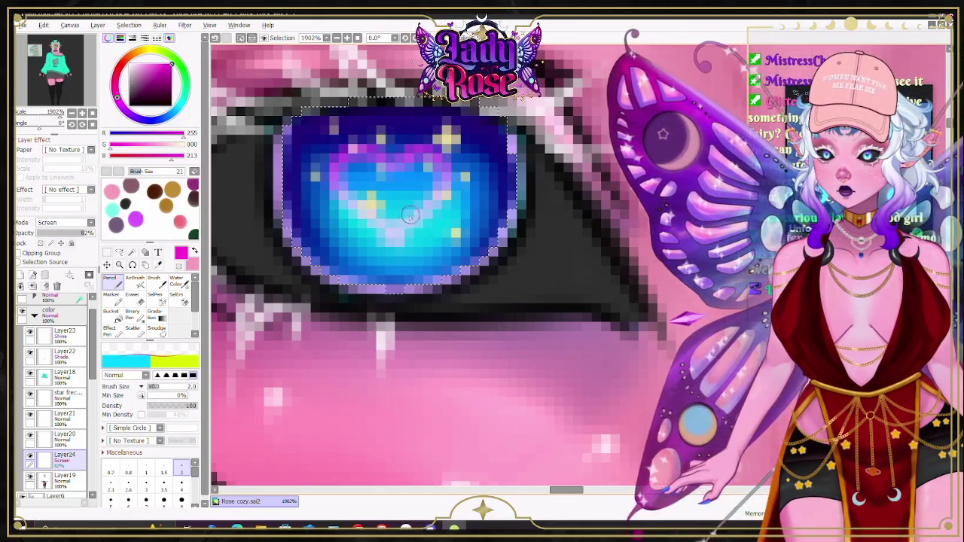
pyautogui.scroll(-5, 439, 176)
pyautogui.scroll(-2, 529, 173)
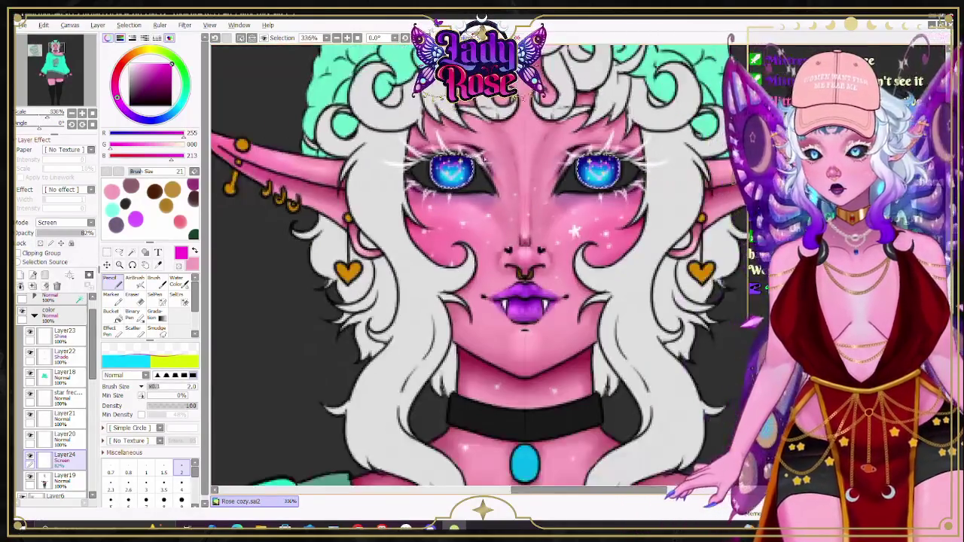
pyautogui.scroll(-2, 529, 174)
pyautogui.scroll(2, 528, 172)
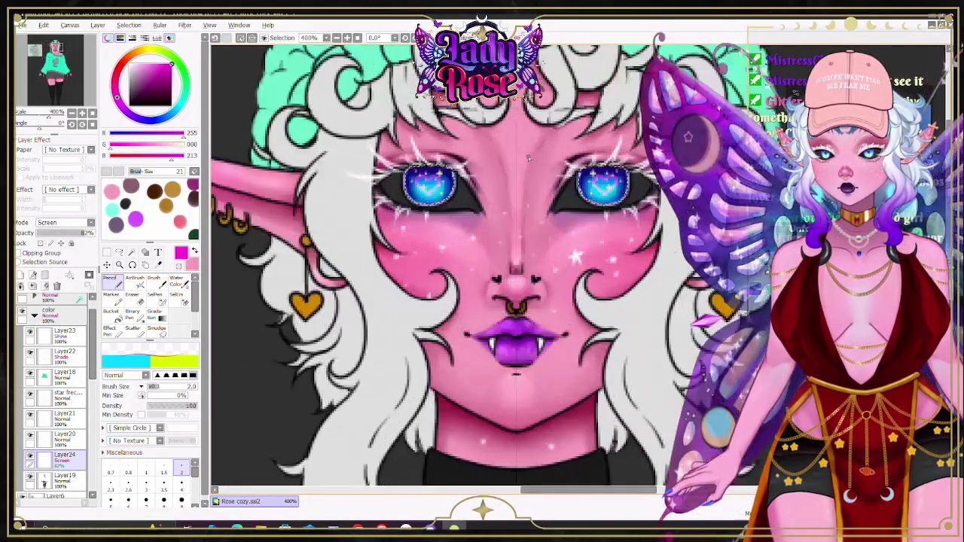
pyautogui.scroll(2, 476, 162)
pyautogui.scroll(1, 388, 189)
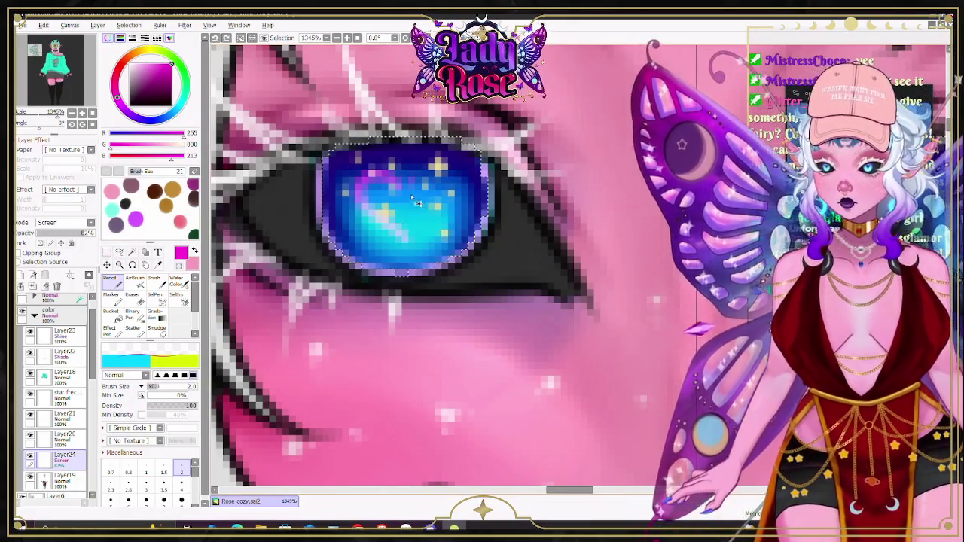
# Step: Undo the last two strokes and repaint a pink-purple heart glow across the iris
pyautogui.hotkey('ctrl', 'z')
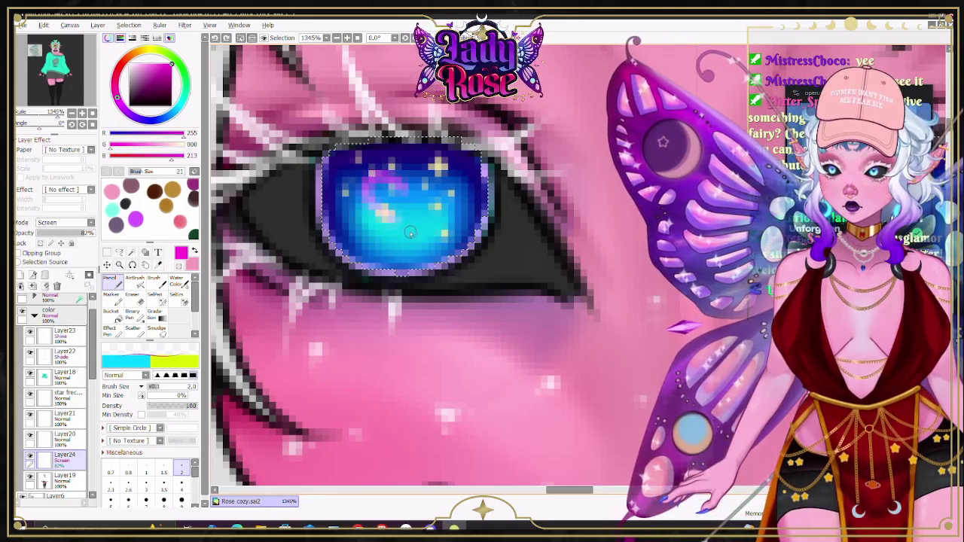
pyautogui.hotkey('ctrl', 'z')
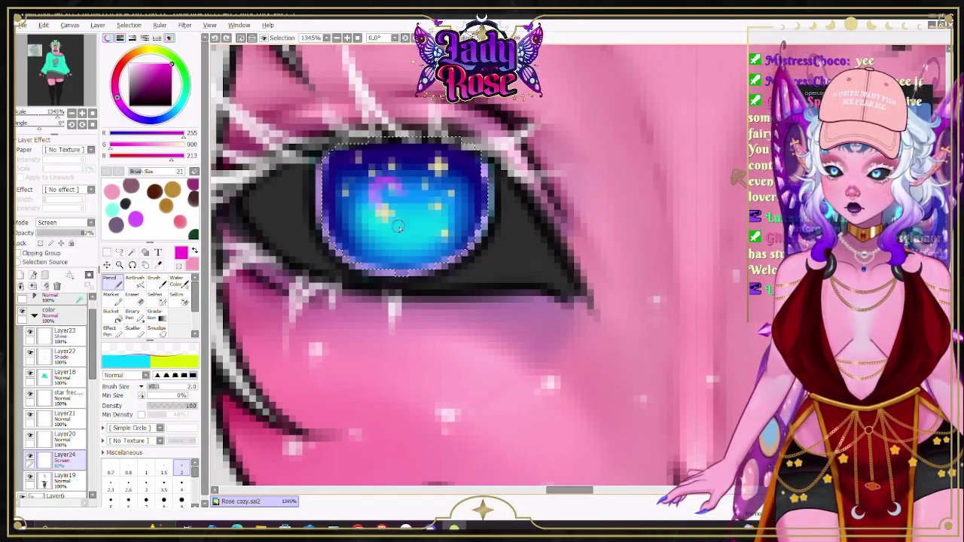
pyautogui.moveTo(401, 189); pyautogui.dragTo(433, 183)
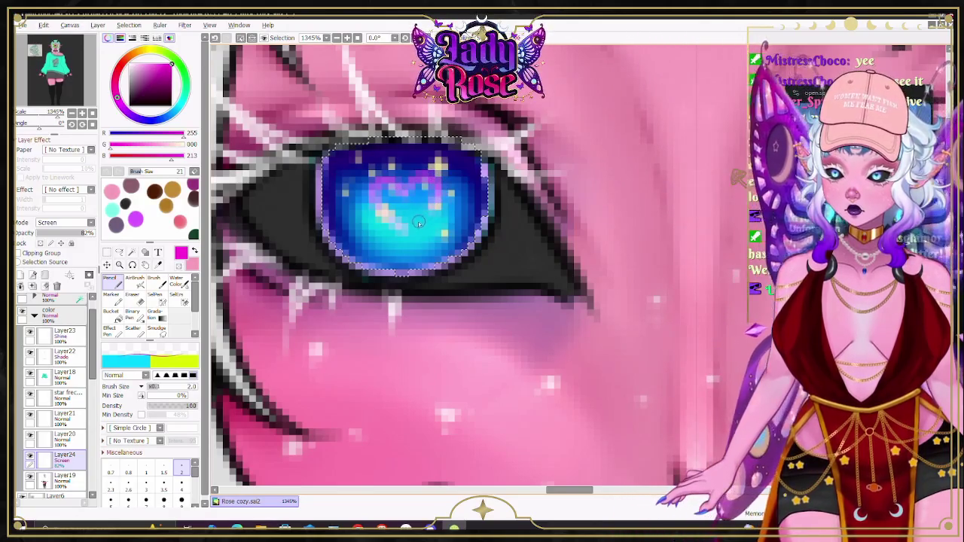
pyautogui.scroll(-5, 404, 214)
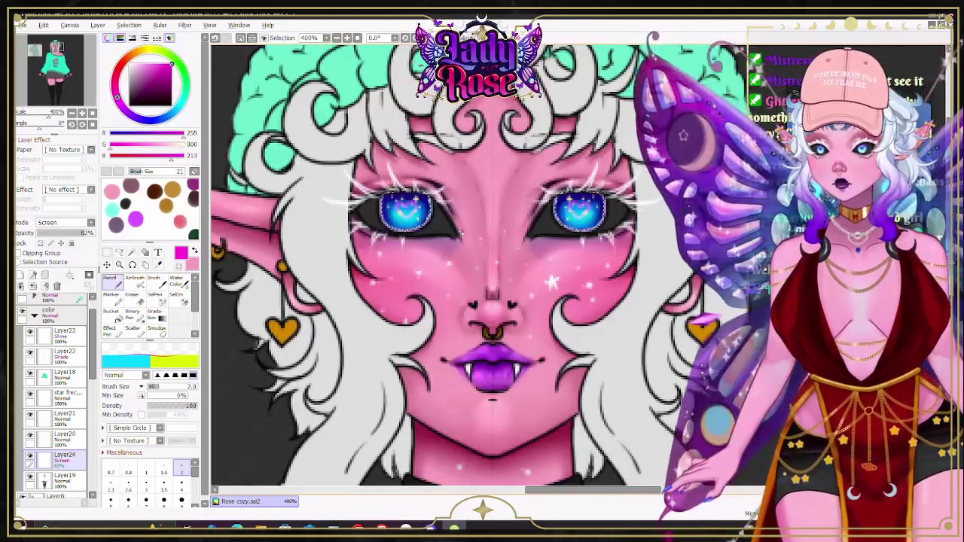
pyautogui.scroll(-2, 466, 238)
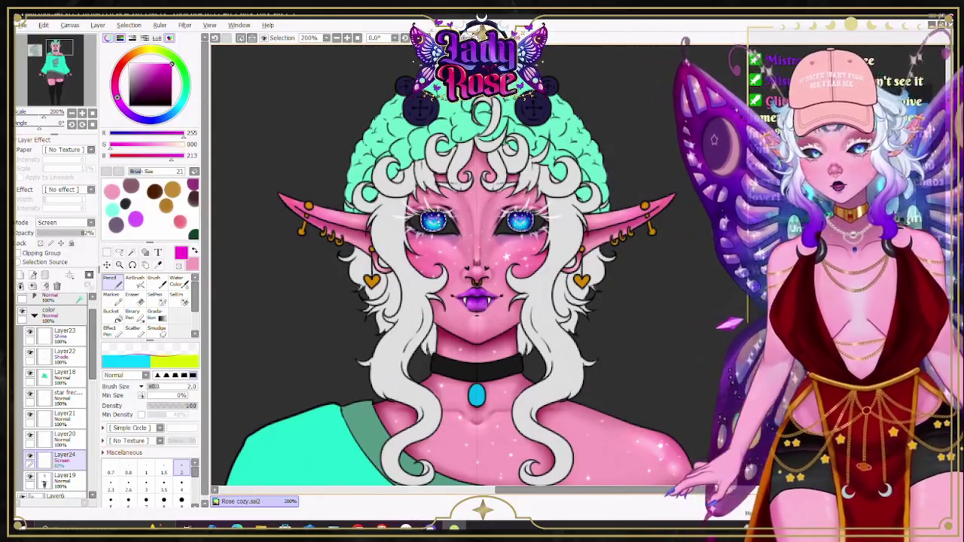
pyautogui.scroll(2, 430, 214)
pyautogui.scroll(2, 422, 215)
pyautogui.scroll(1, 394, 217)
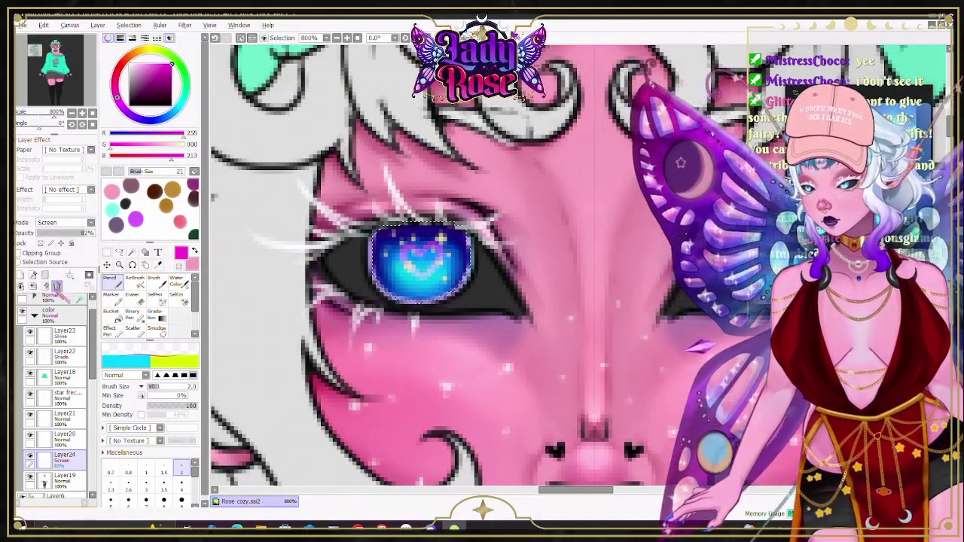
# Step: On the Shine layer Layer23, pick cyan and set the AirBrush to size 2
pyautogui.click(107, 252)
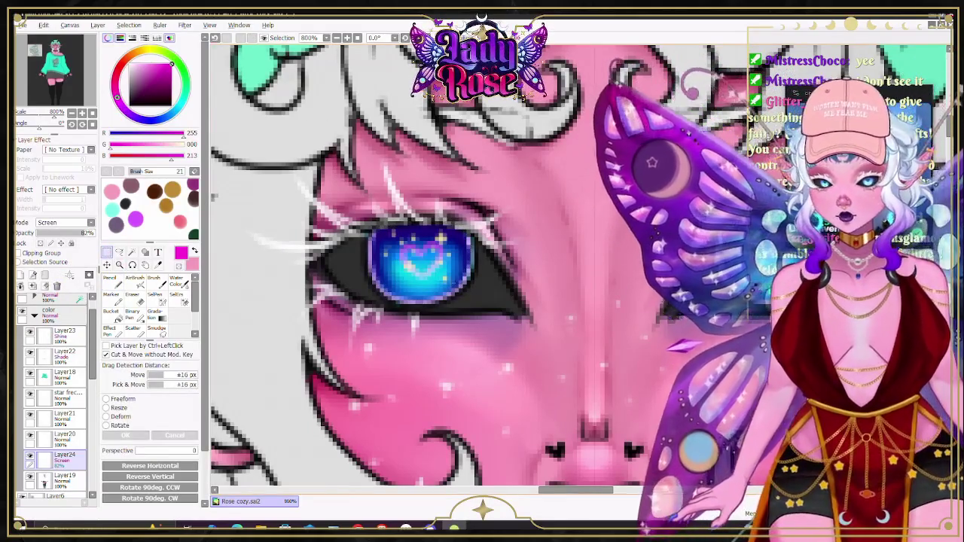
pyautogui.scroll(1, 469, 286)
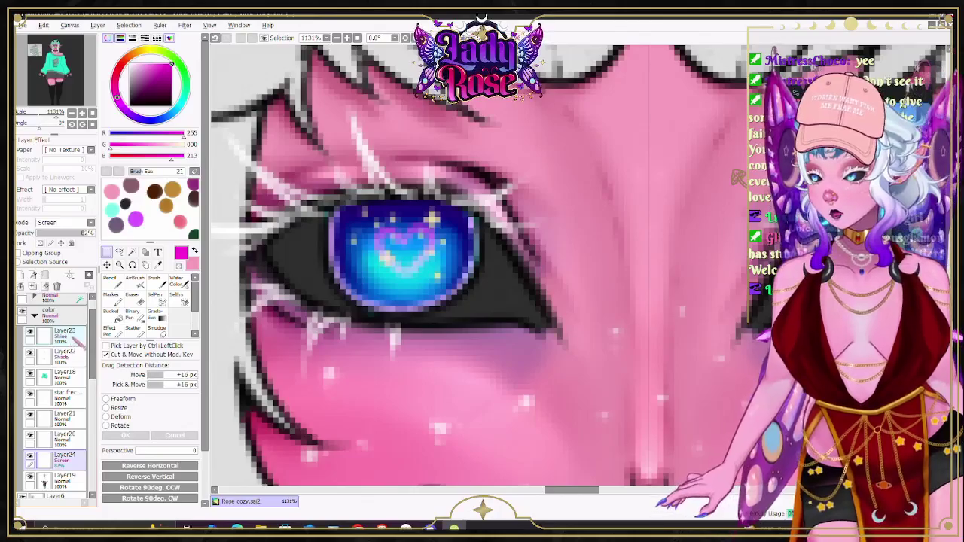
pyautogui.click(75, 338)
pyautogui.keyDown('alt'); pyautogui.click(406, 252); pyautogui.keyUp('alt')
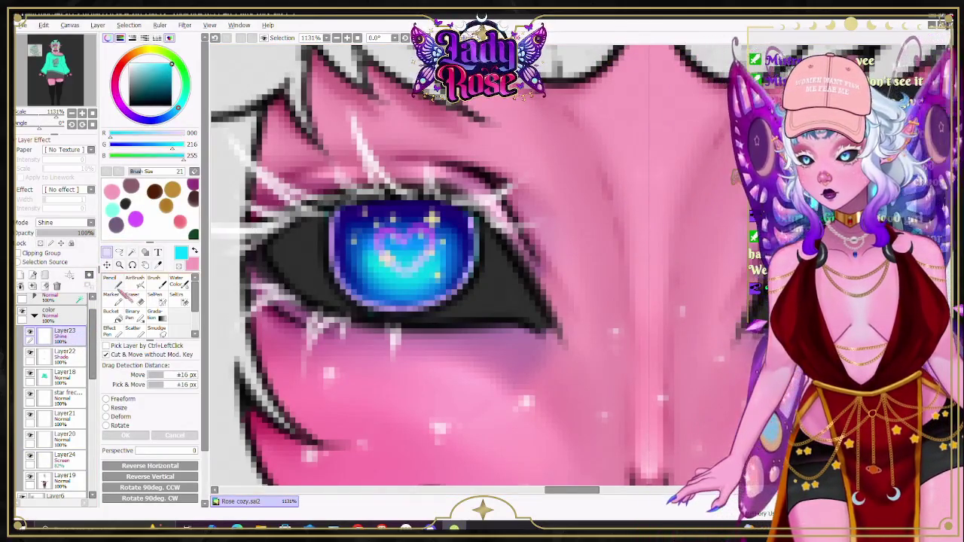
pyautogui.press('n')
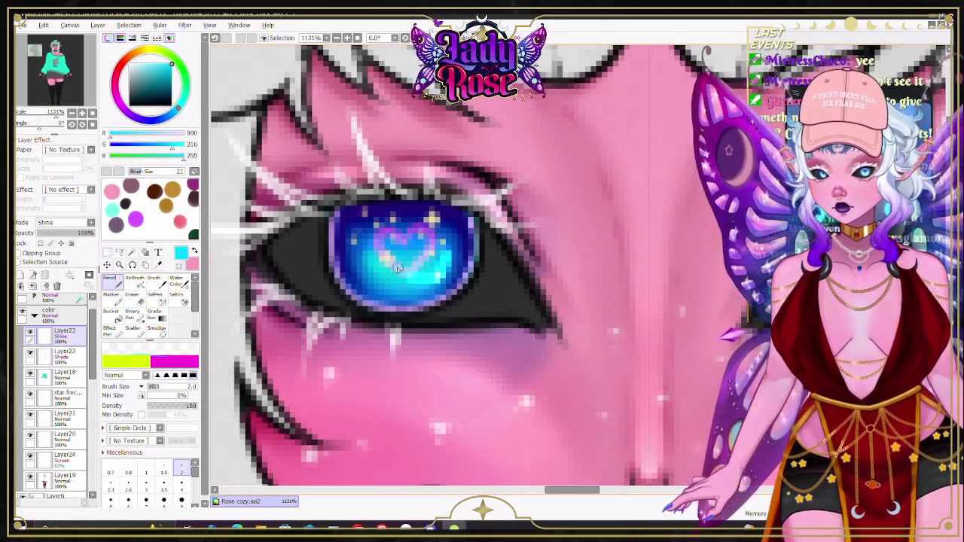
pyautogui.scroll(2, 96, 319)
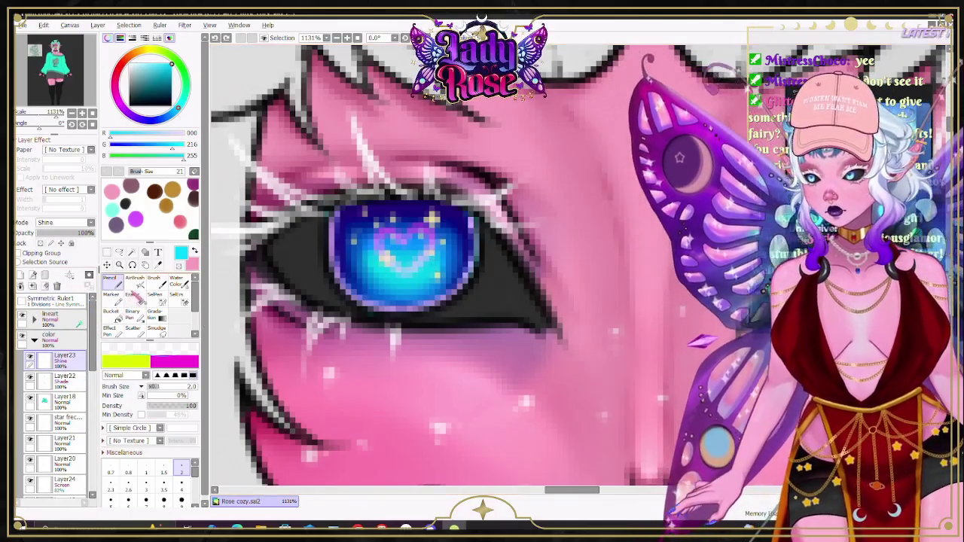
pyautogui.press('v')
pyautogui.click(181, 467)
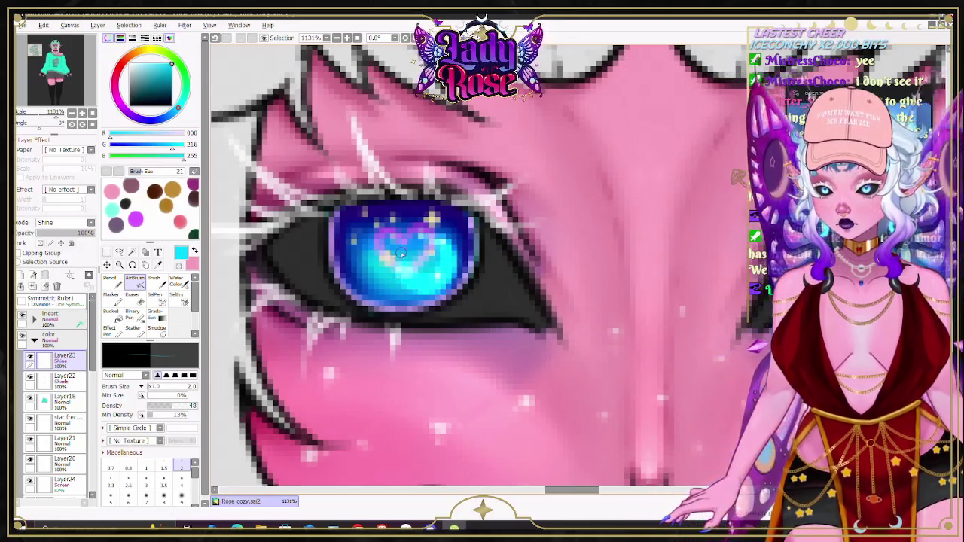
# Step: Zoom in on both eyes, eyedropper a light cyan, and switch to the Lasso
pyautogui.scroll(-1, 419, 295)
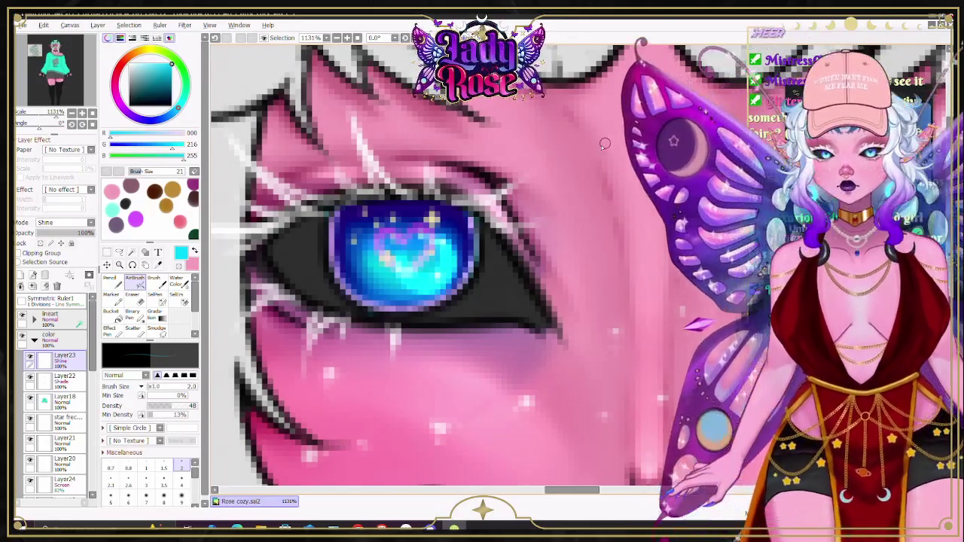
pyautogui.scroll(-2, 467, 339)
pyautogui.scroll(1, 536, 478)
pyautogui.moveTo(670, 301); pyautogui.dragTo(491, 302)
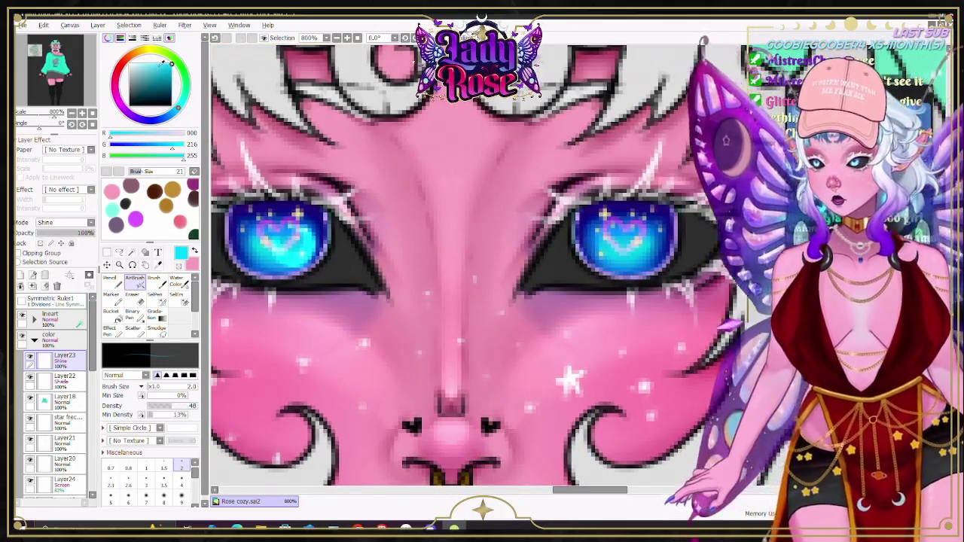
pyautogui.keyDown('alt'); pyautogui.click(297, 240); pyautogui.keyUp('alt')
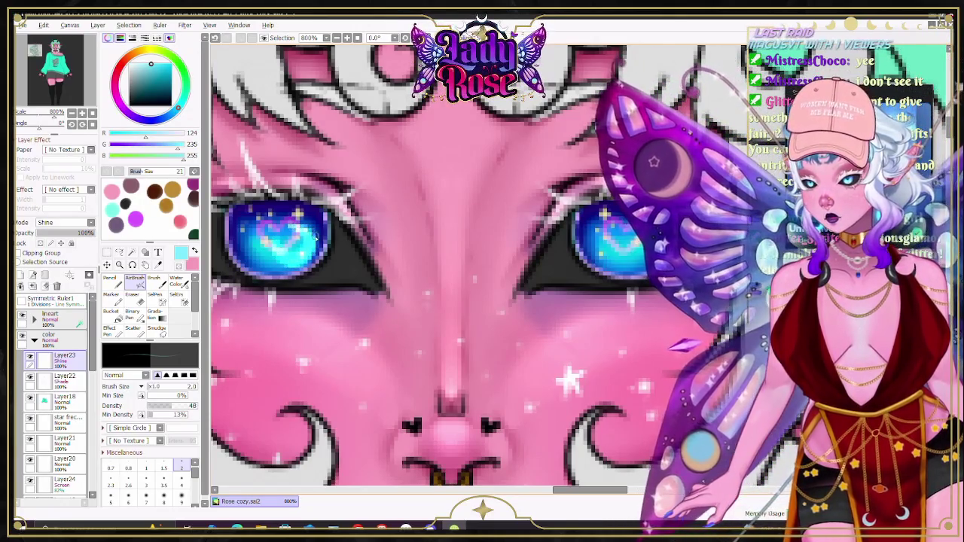
pyautogui.keyDown('alt'); pyautogui.click(297, 243); pyautogui.keyUp('alt')
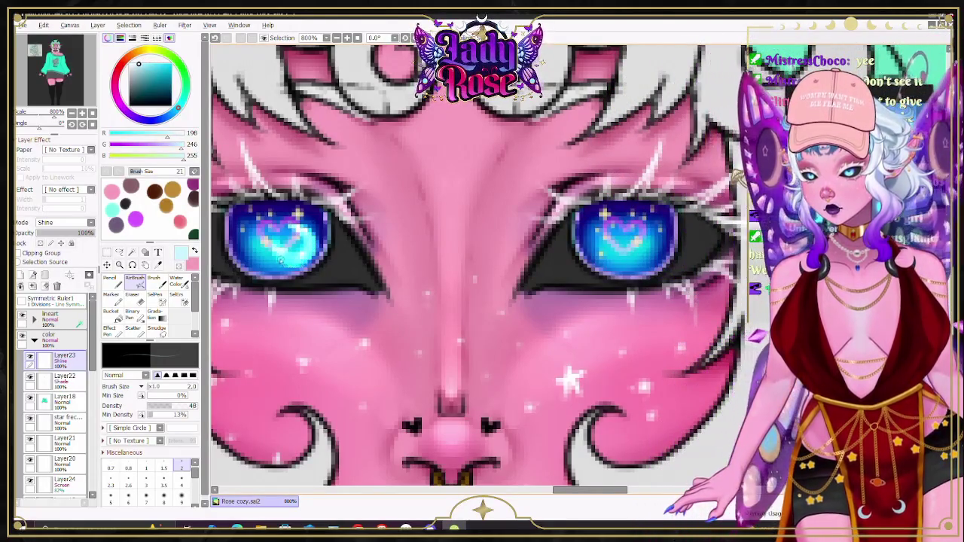
pyautogui.press('l')
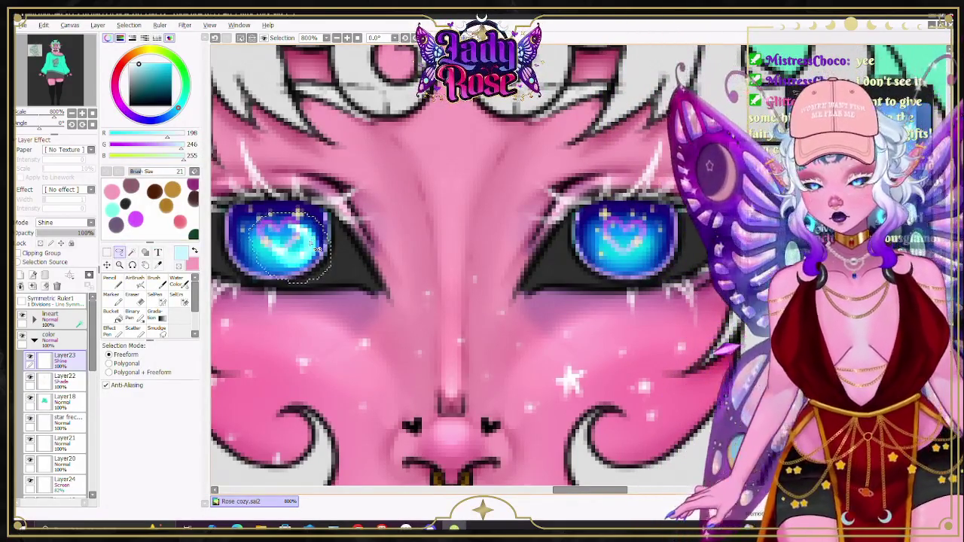
pyautogui.hotkey('ctrl', 'c')
pyautogui.hotkey('ctrl', 'v')
pyautogui.press('v')
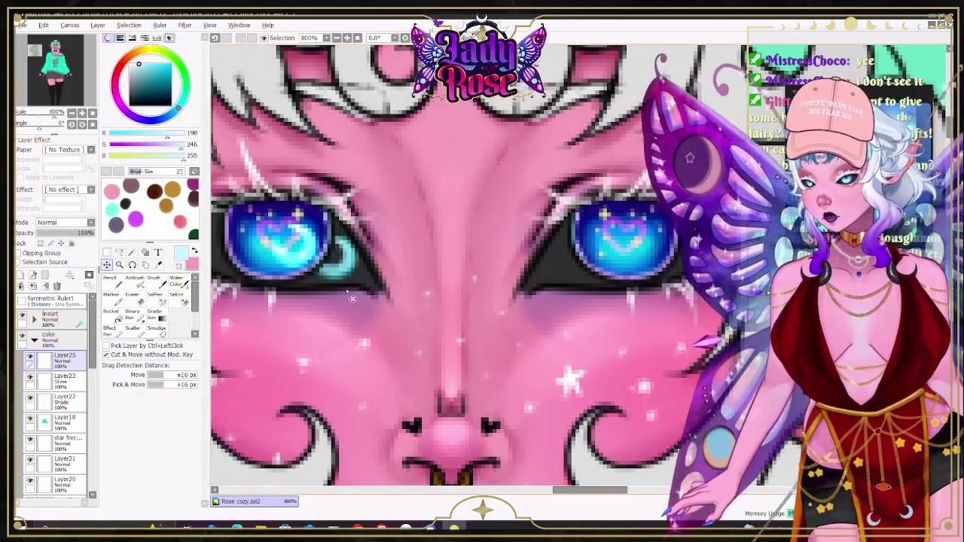
pyautogui.moveTo(352, 298); pyautogui.dragTo(655, 288)
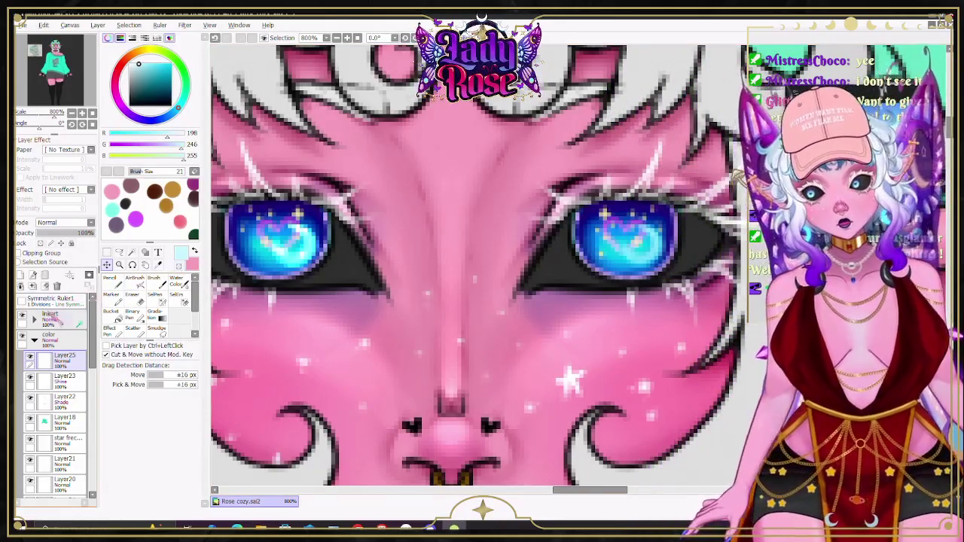
pyautogui.click(64, 222)
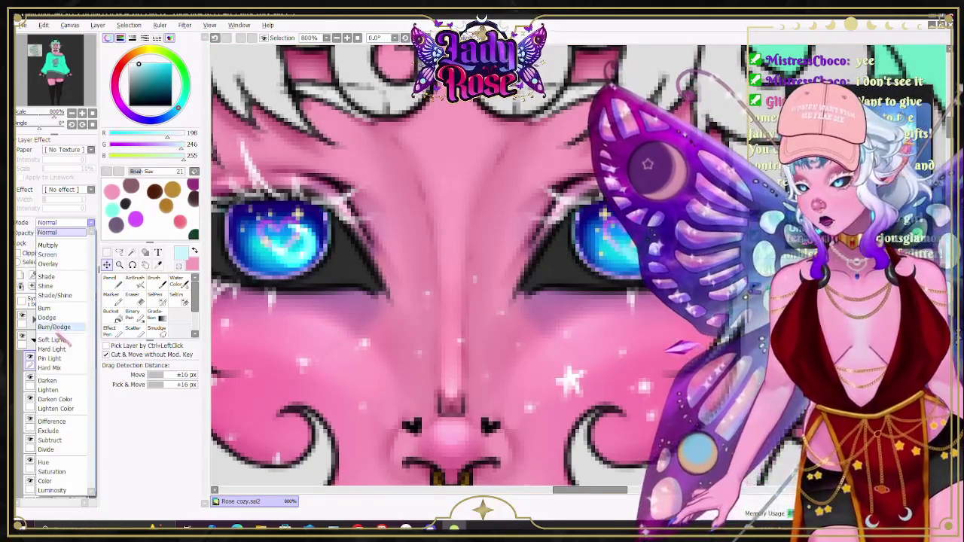
pyautogui.click(58, 256)
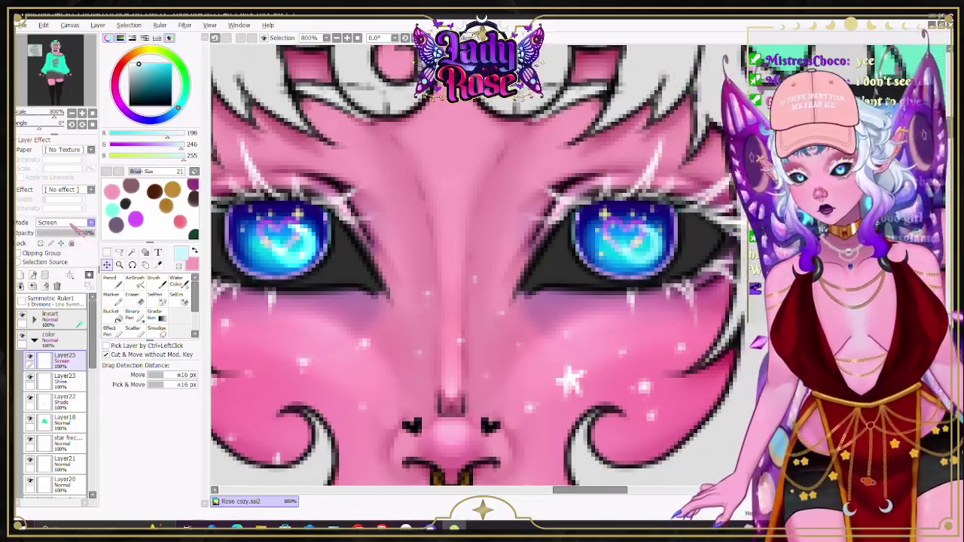
pyautogui.click(74, 223)
pyautogui.click(64, 255)
pyautogui.click(68, 223)
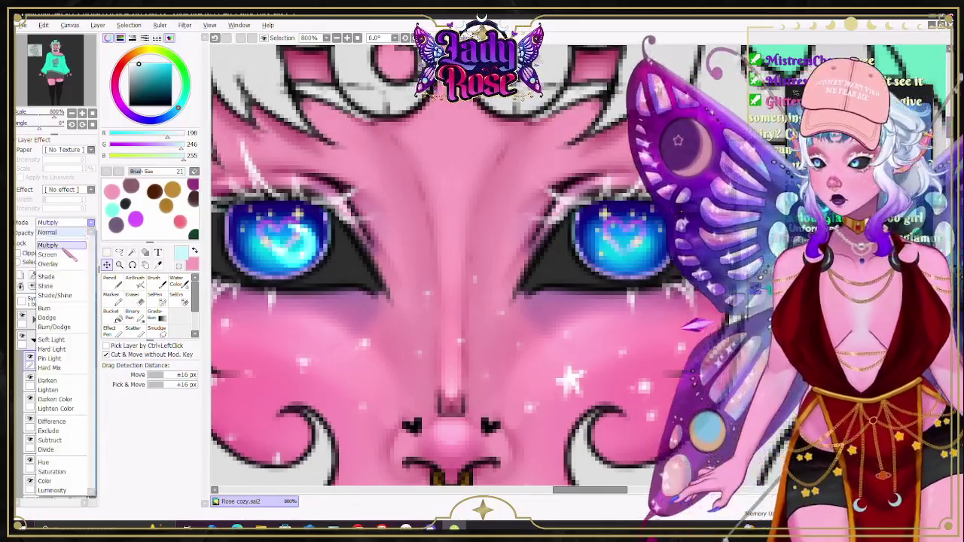
pyautogui.click(48, 264)
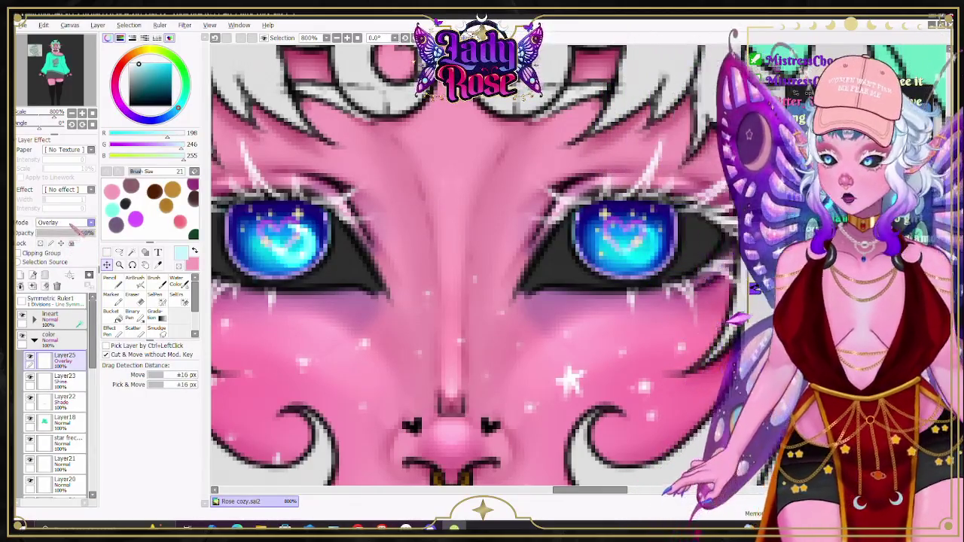
pyautogui.click(66, 222)
pyautogui.click(44, 286)
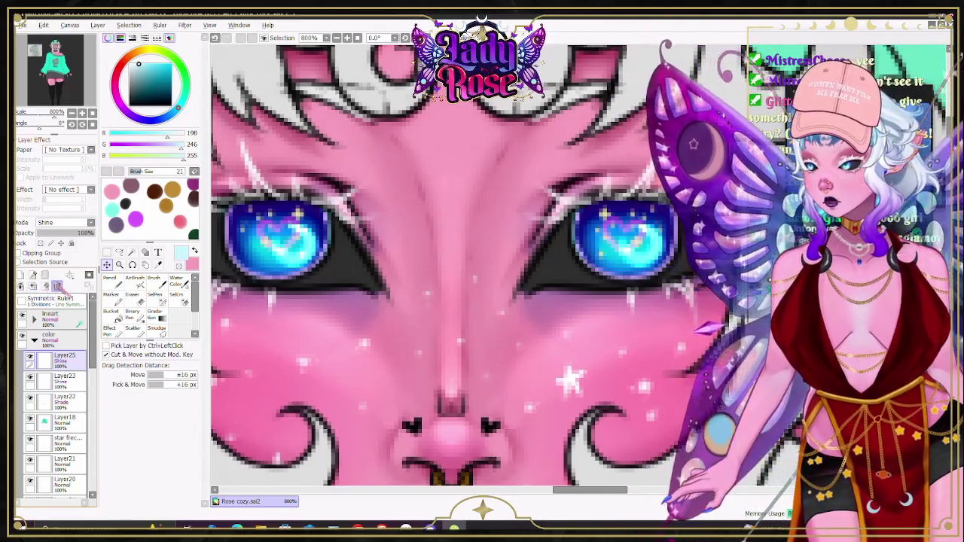
pyautogui.click(57, 286)
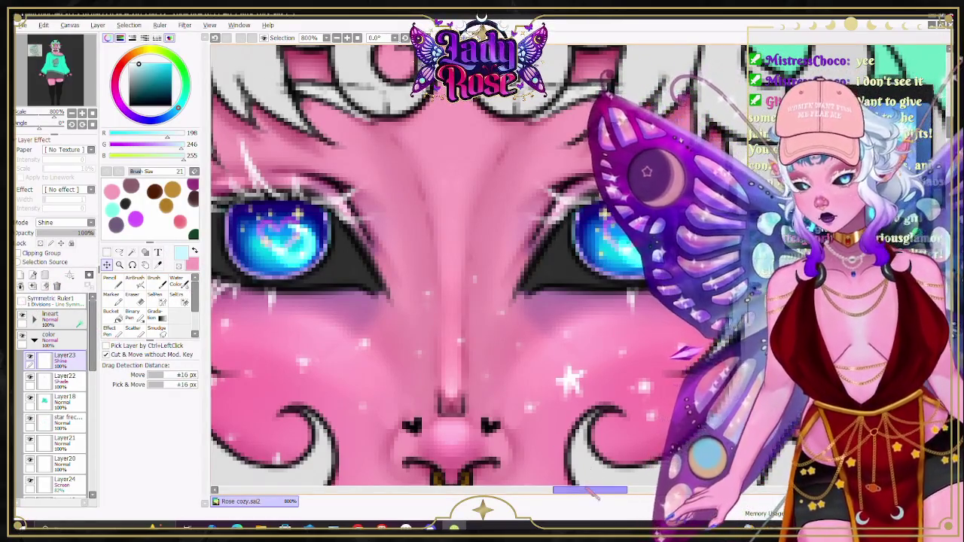
pyautogui.moveTo(590, 490); pyautogui.dragTo(582, 490)
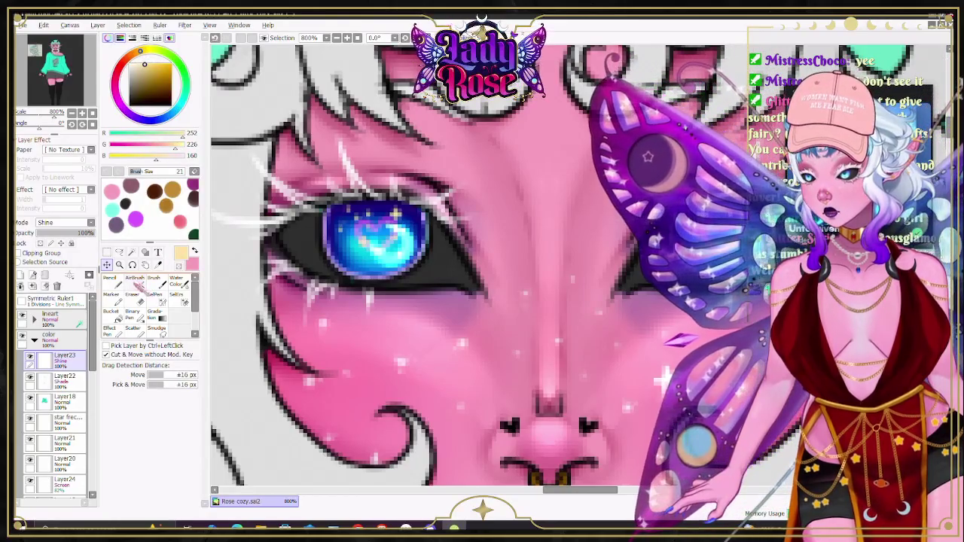
pyautogui.press('v')
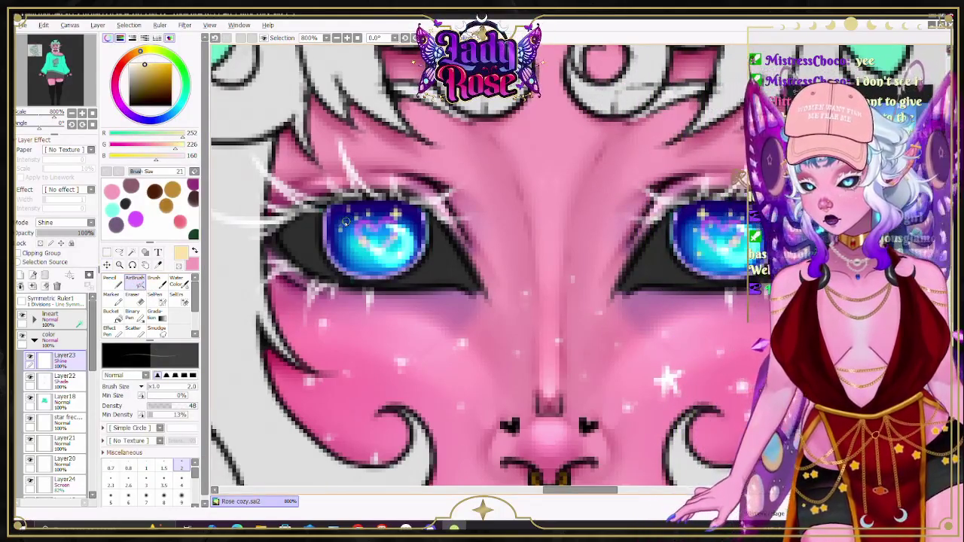